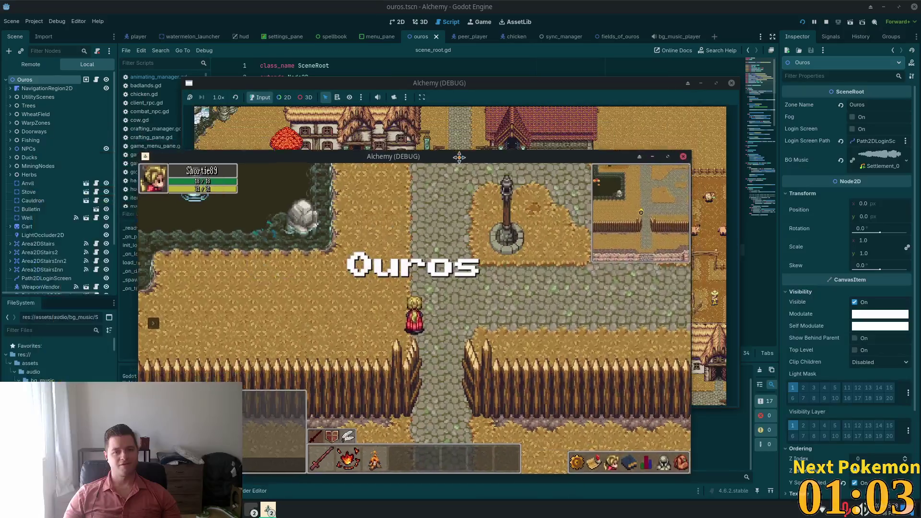
# Arrange the two Alchemy debug windows side by side and walk the character left.
pyautogui.moveTo(515, 135)
pyautogui.mouseDown()
pyautogui.moveTo(704, 136)
pyautogui.moveTo(720, 156)
pyautogui.mouseUp()
pyautogui.moveTo(596, 90); pyautogui.dragTo(666, 100)
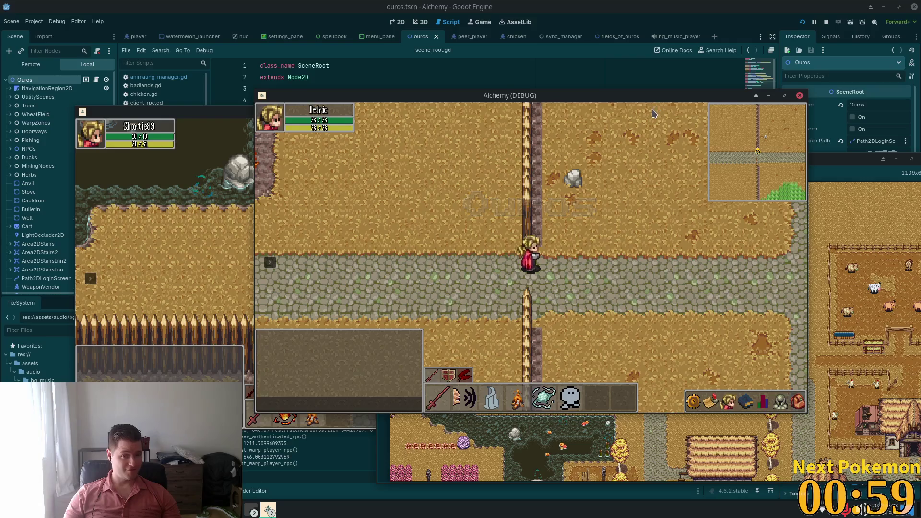
pyautogui.press('Left')
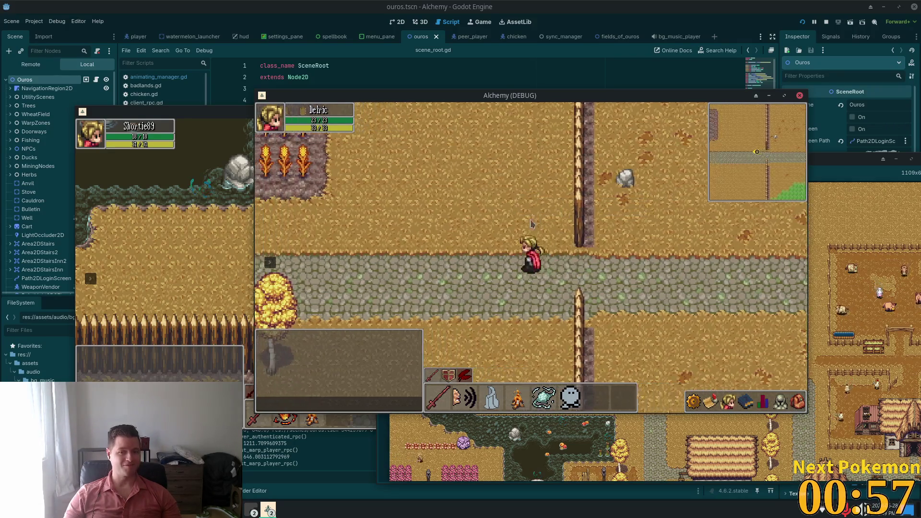
# In the game's Sound settings, drag Music to 0, leaving Master, Effects and Ambience at 100.
pyautogui.press('Escape')
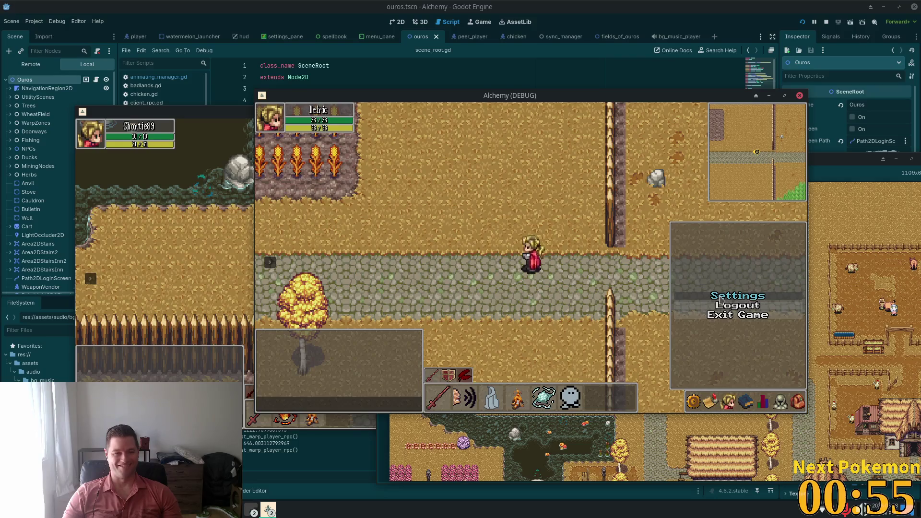
pyautogui.click(722, 296)
pyautogui.click(450, 203)
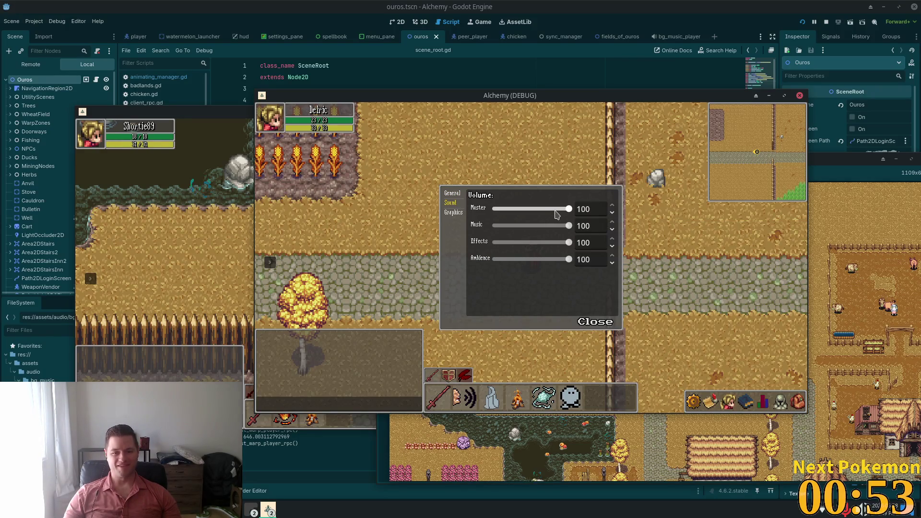
pyautogui.moveTo(568, 225); pyautogui.dragTo(389, 230)
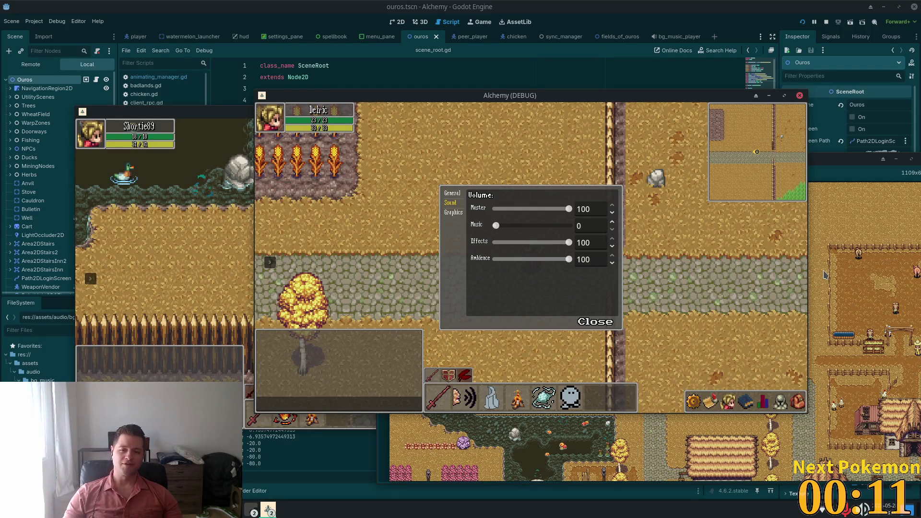
pyautogui.click(815, 287)
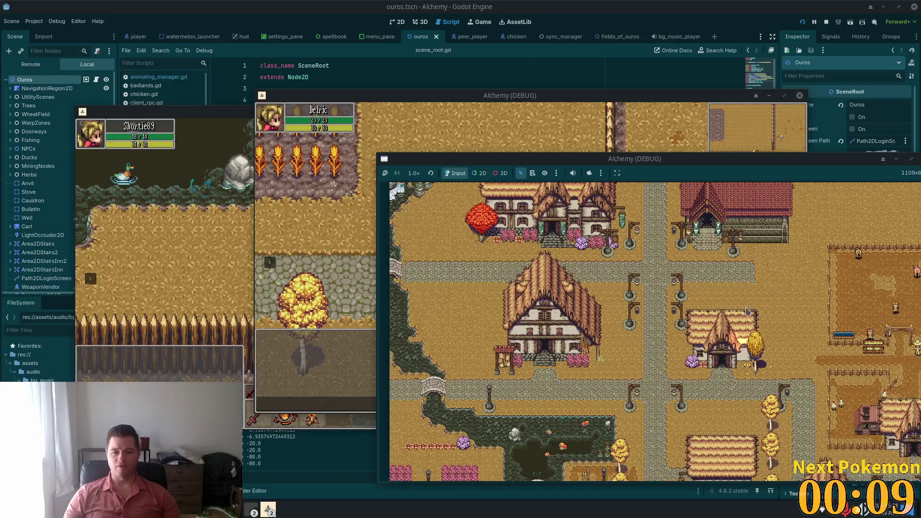
# Move the second game window on screen, stop the game, and scroll through scene_root.gd.
pyautogui.moveTo(754, 166); pyautogui.dragTo(598, 149)
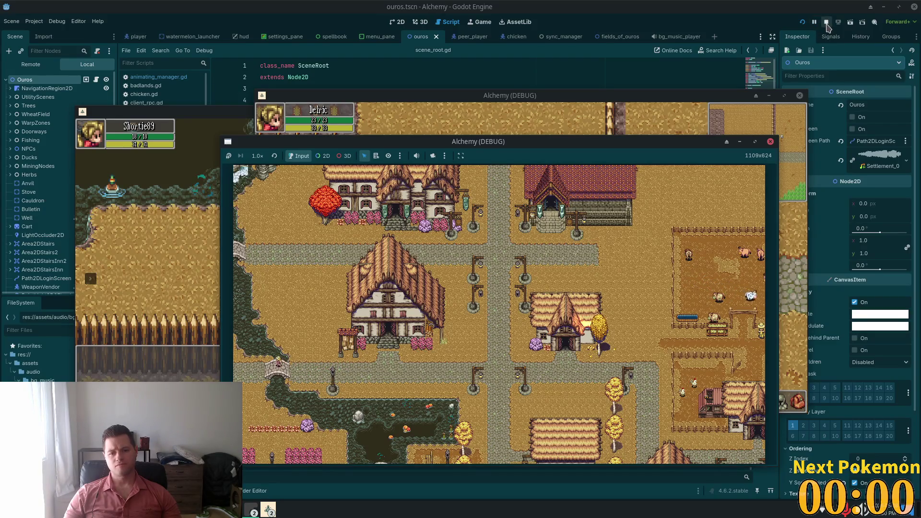
pyautogui.click(825, 22)
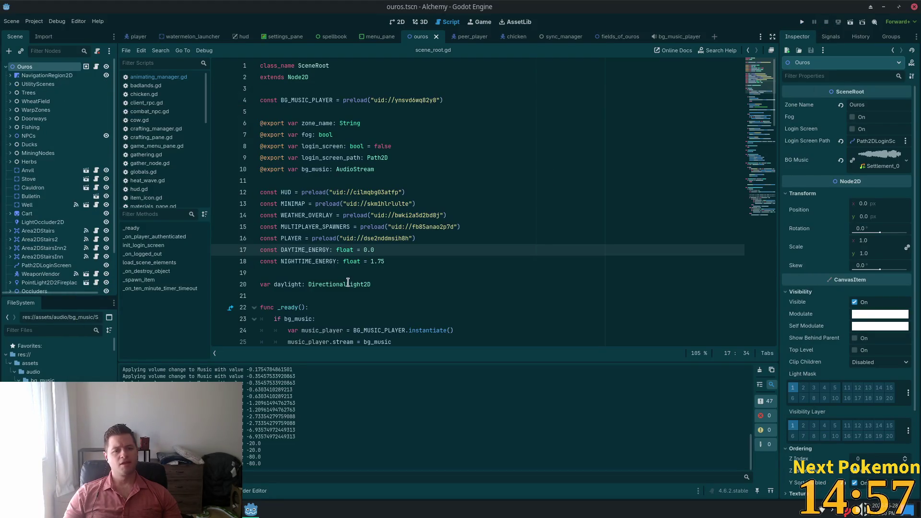
pyautogui.scroll(-5, 352, 277)
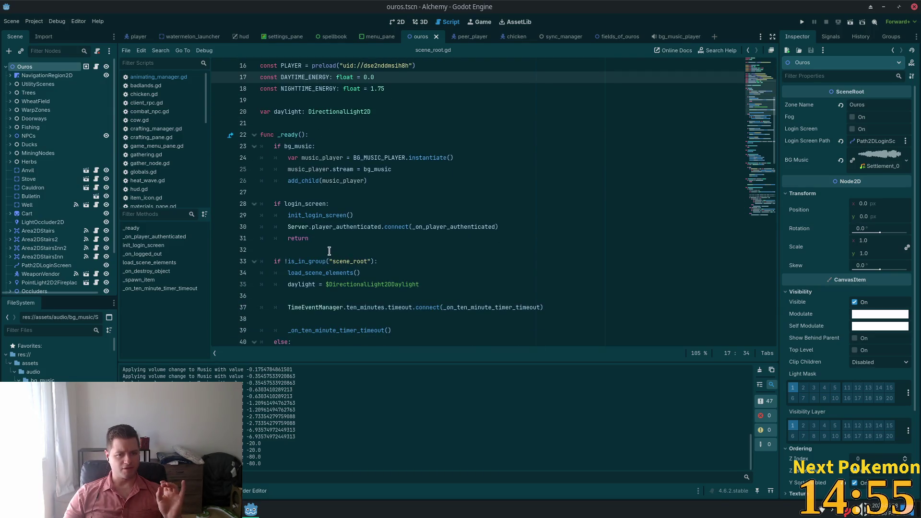
pyautogui.scroll(-2, 400, 259)
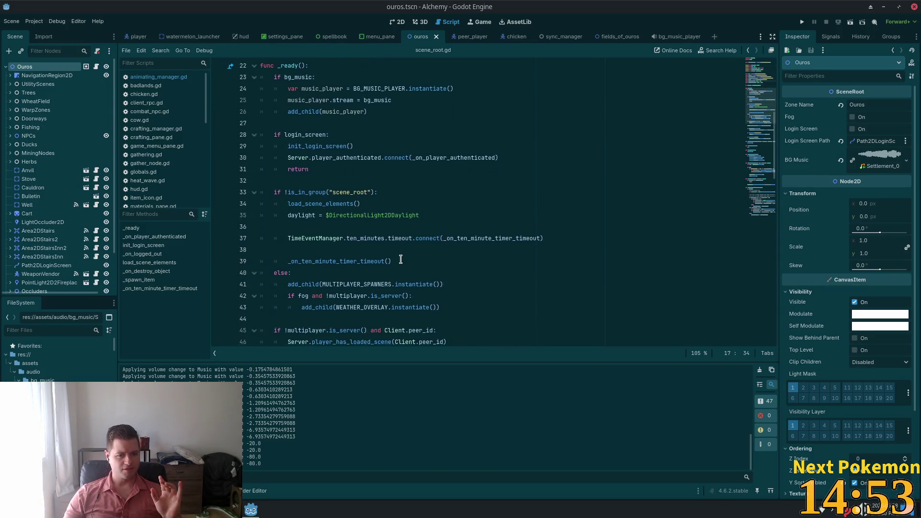
pyautogui.scroll(-2, 401, 259)
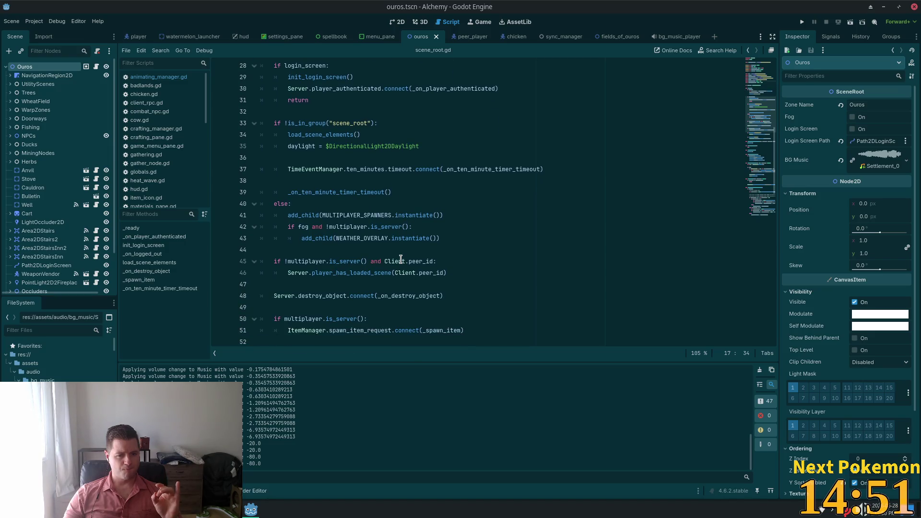
pyautogui.scroll(-2, 400, 259)
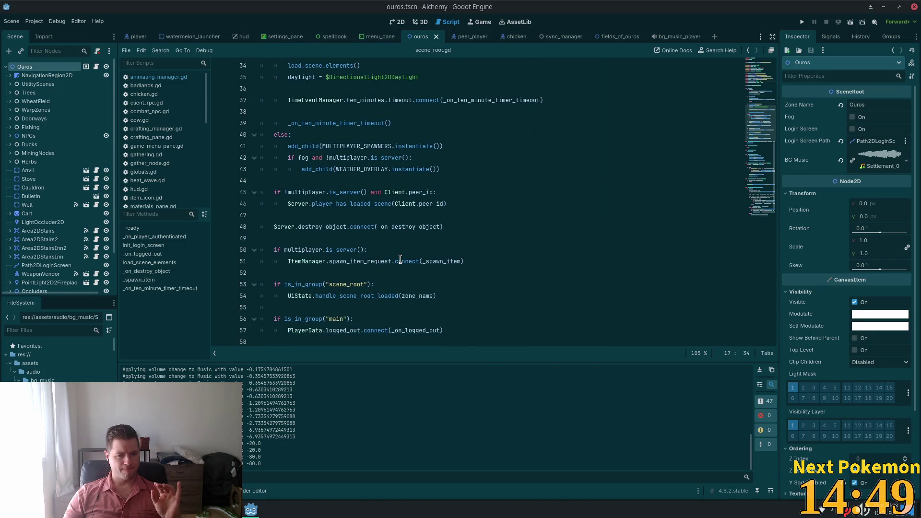
# Find the multiplayer reference on line 50 and place the caret after bg_music on line 23.
pyautogui.doubleClick(322, 249)
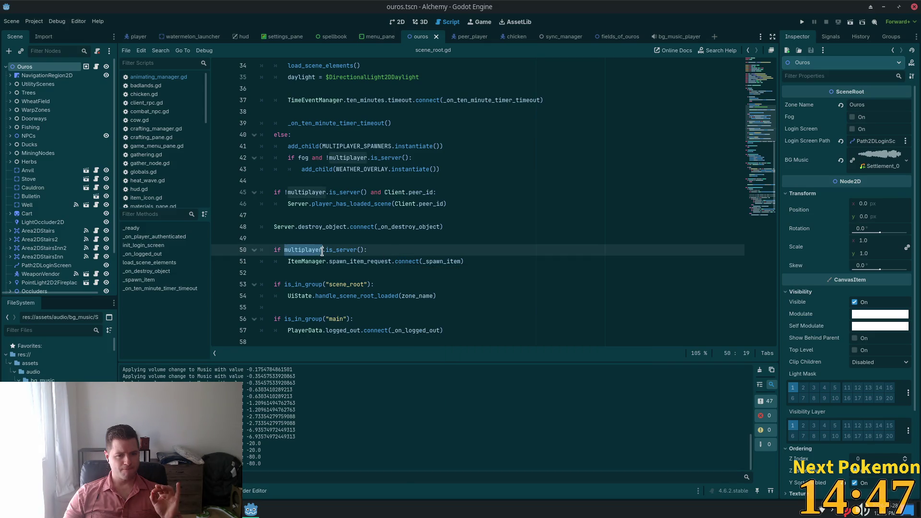
pyautogui.scroll(4, 326, 251)
pyautogui.scroll(4, 326, 252)
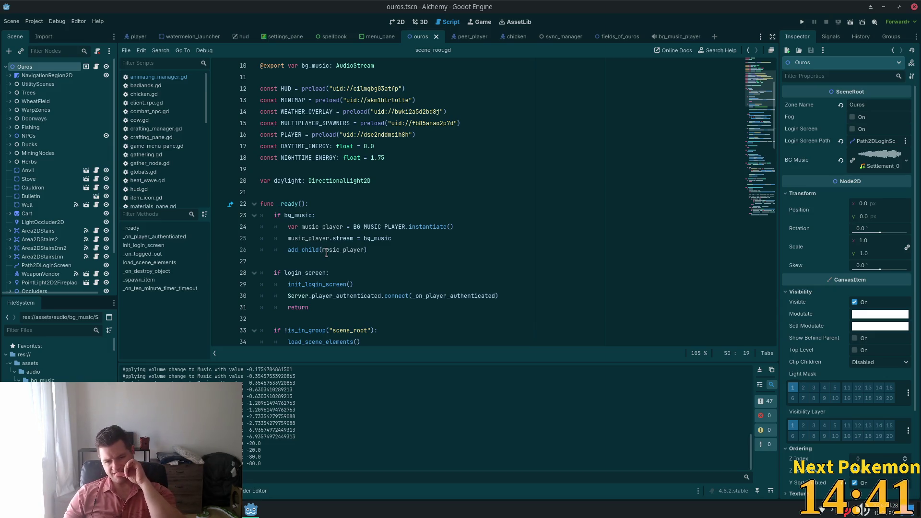
pyautogui.click(312, 215)
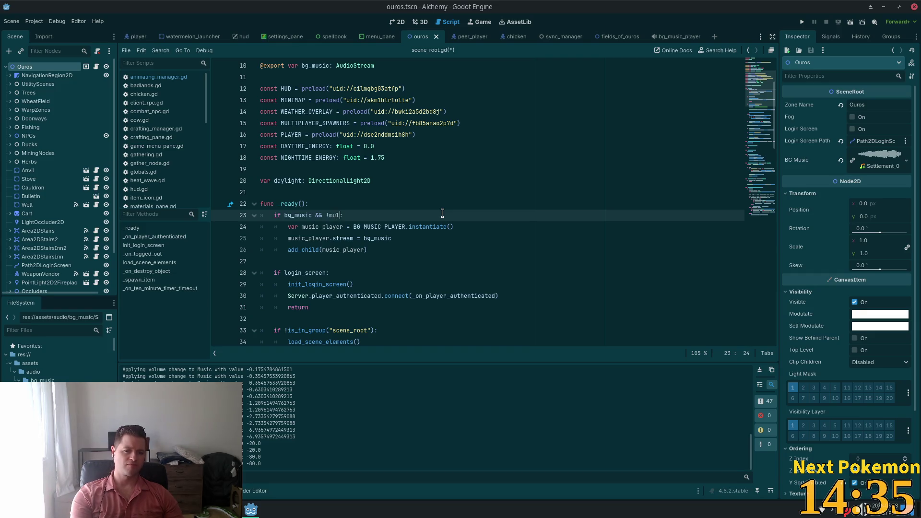
# Complete line 23 as 'if bg_music && !multiplayer.is_server():' and save scene_root.gd.
pyautogui.press('BackSpace')
pyautogui.press('BackSpace')
pyautogui.press('BackSpace')
pyautogui.press('Return')
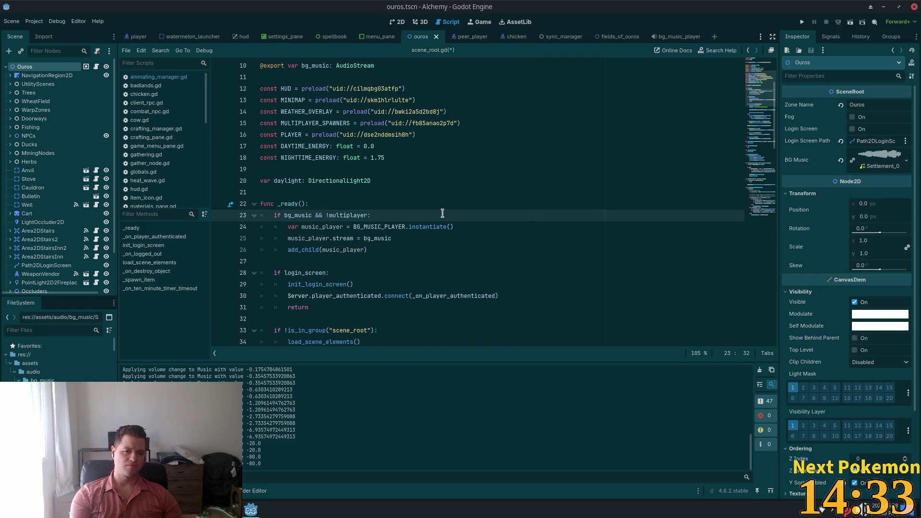
pyautogui.write('.is_s')
pyautogui.press('Return')
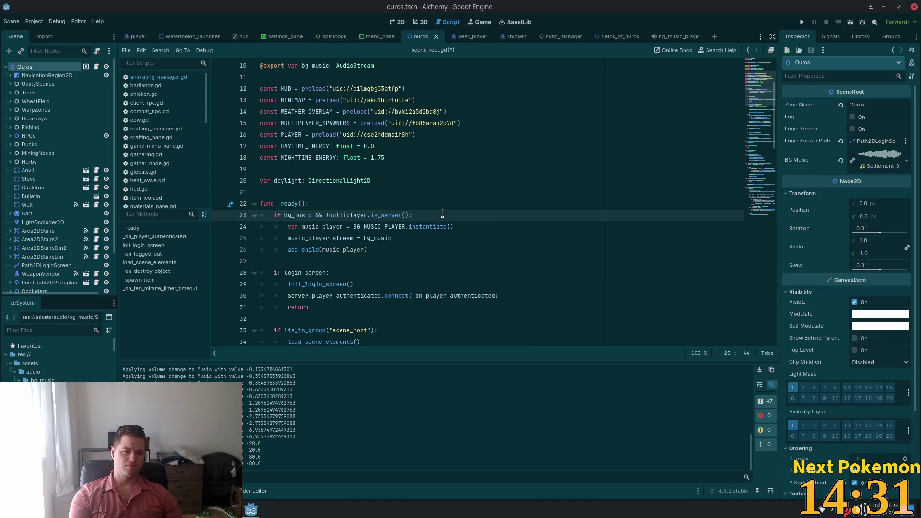
pyautogui.hotkey('ctrl', 's')
pyautogui.click(470, 180)
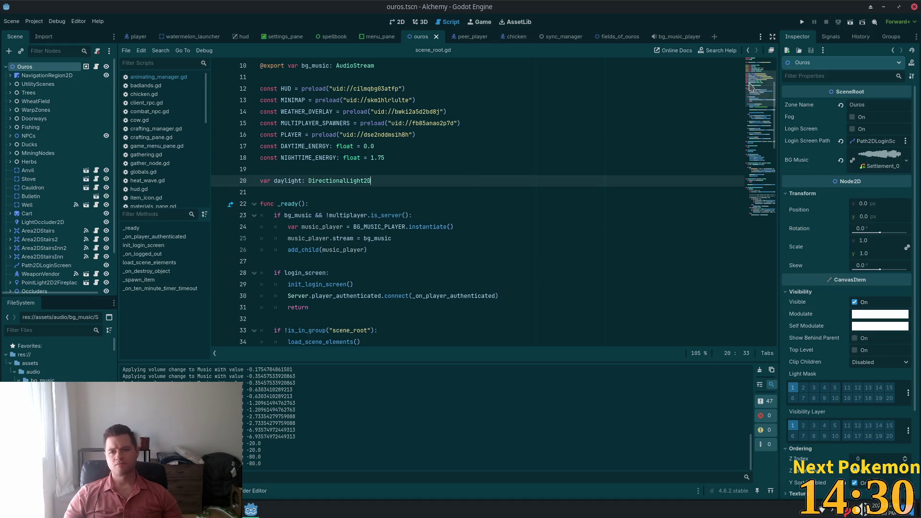
# Run the project, then restart it after the debugger break.
pyautogui.click(800, 22)
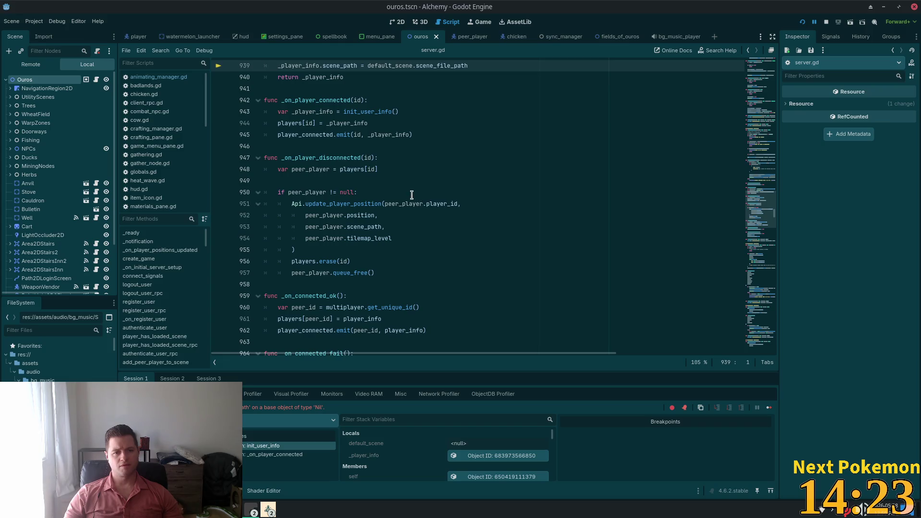
pyautogui.scroll(3, 422, 197)
pyautogui.click(802, 22)
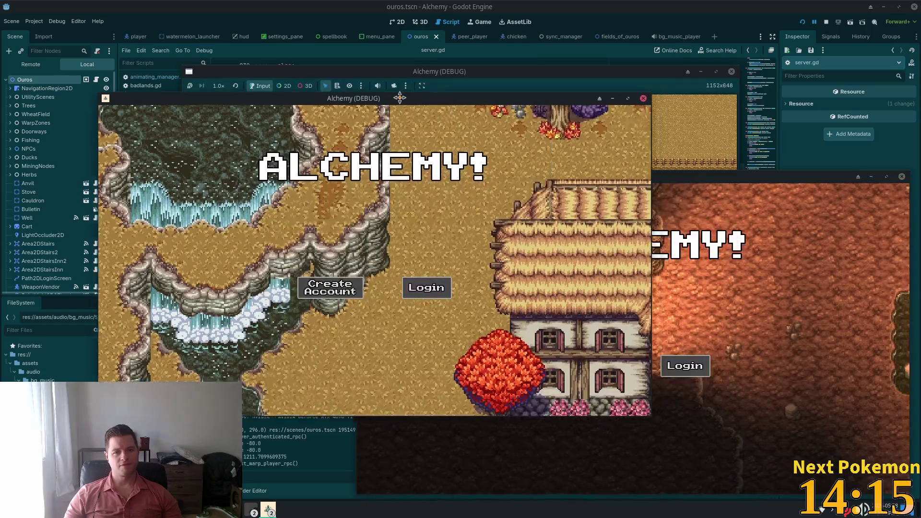
# Walk the character left, then confirm Music is still 0 in the game's Sound settings.
pyautogui.press('Left')
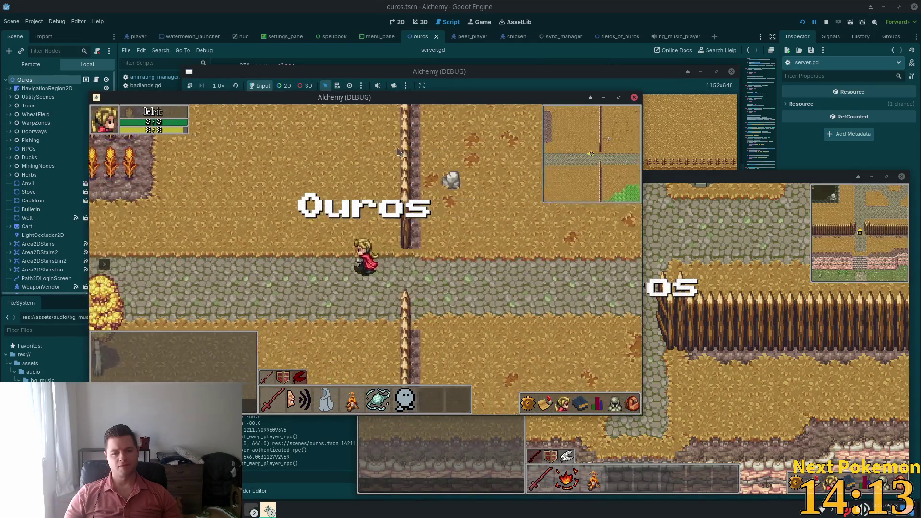
pyautogui.press('Left')
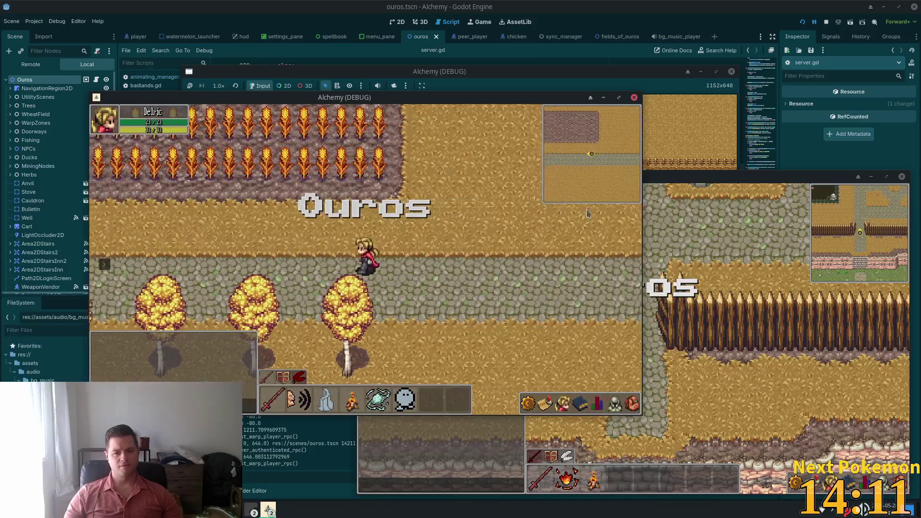
pyautogui.press('Escape')
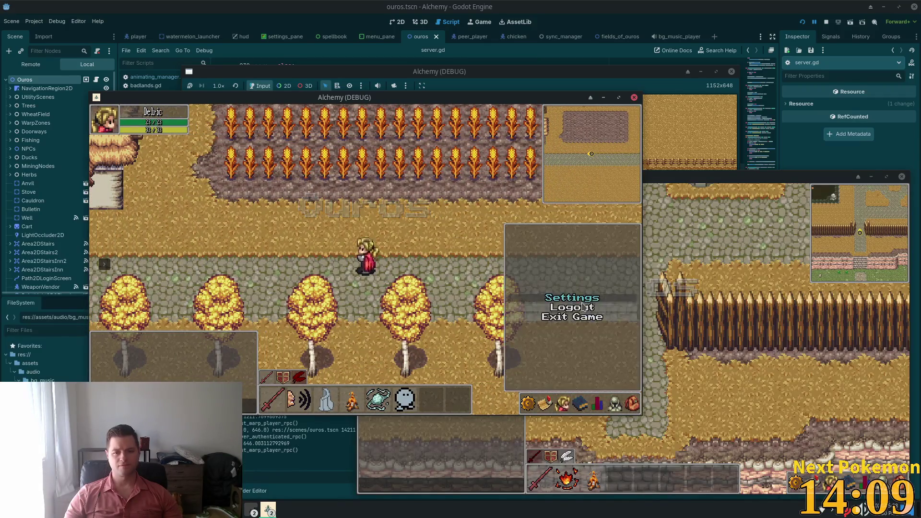
pyautogui.click(577, 303)
pyautogui.click(285, 205)
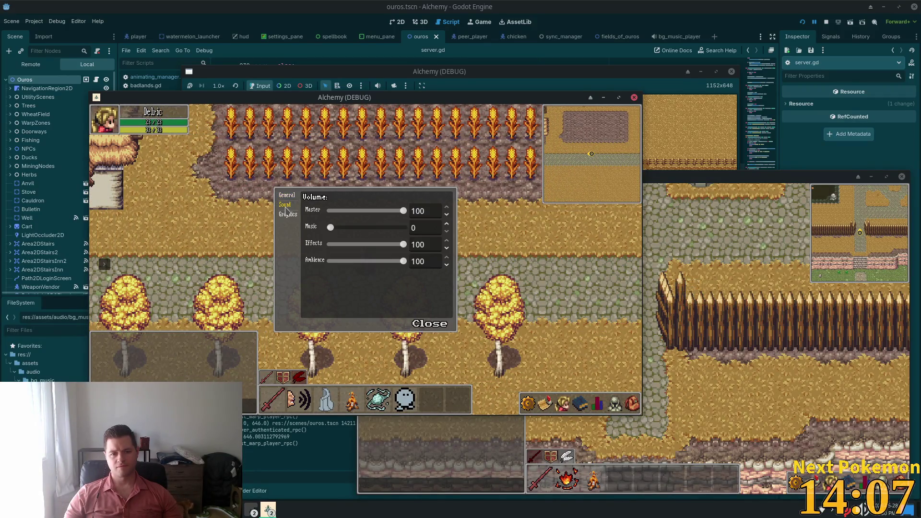
# Close the settings and walk the second client's character up the path.
pyautogui.press('Escape')
pyautogui.click(656, 262)
pyautogui.press('Up')
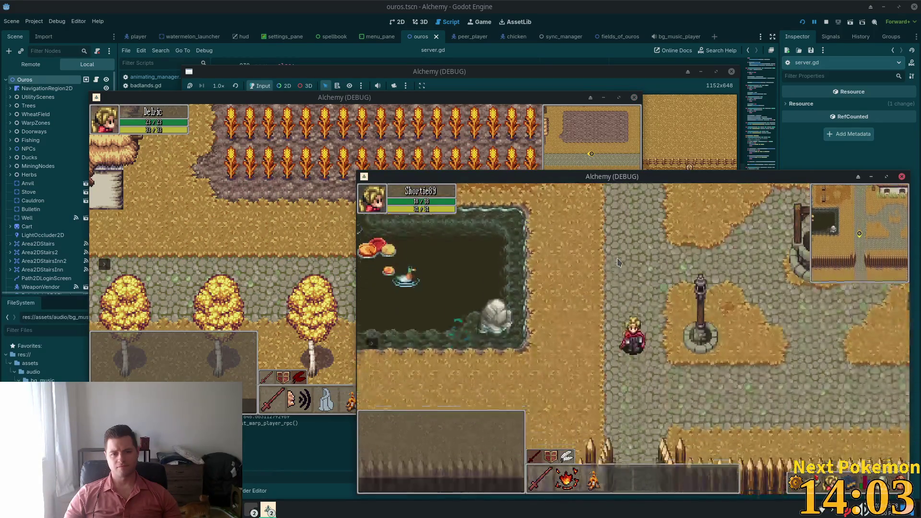
# Walk the character down into Ouros, back up past the crossroads, and across the stone bridge.
pyautogui.press('Down')
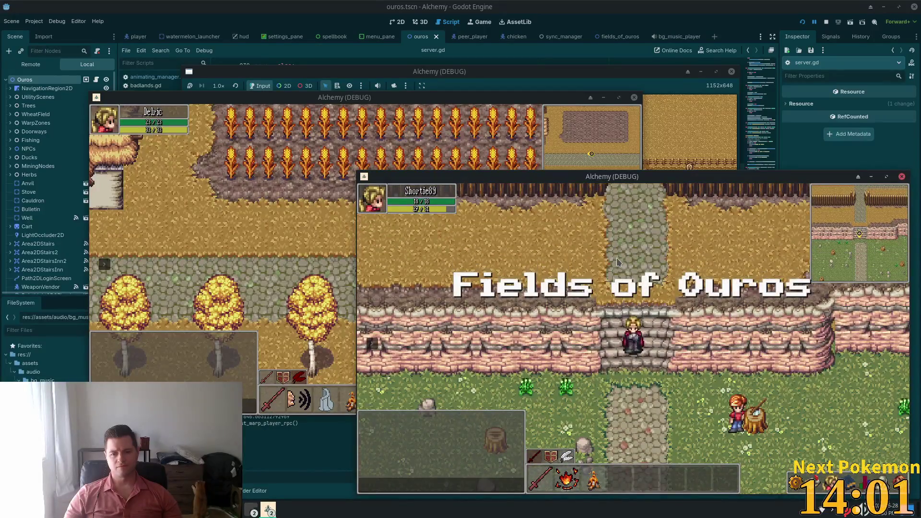
pyautogui.press('Down')
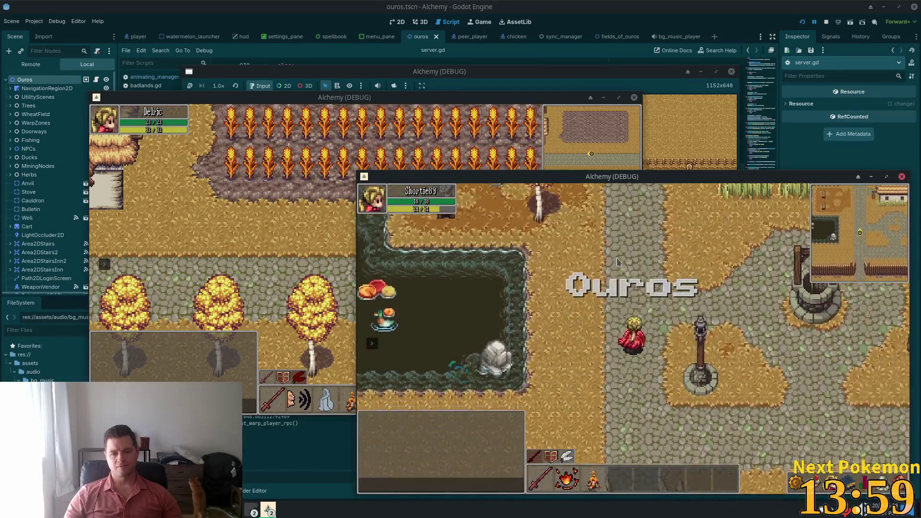
pyautogui.press('Down')
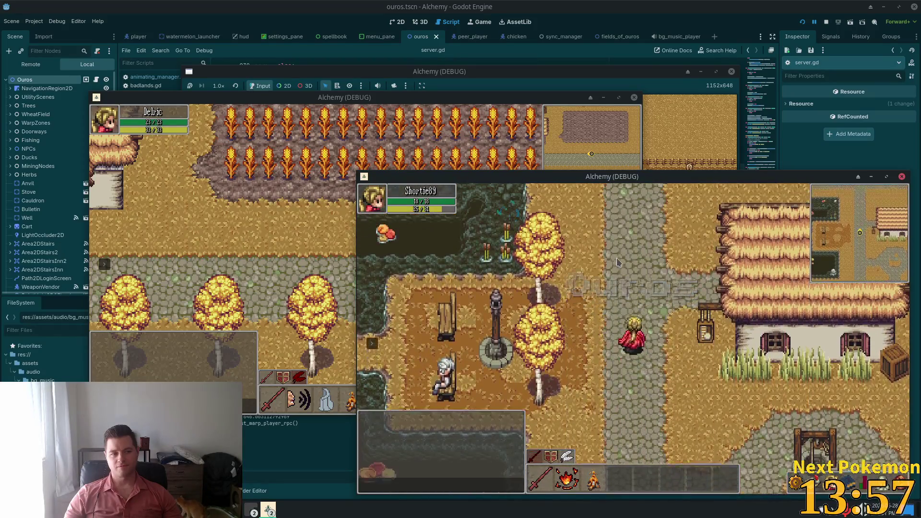
pyautogui.press('Up')
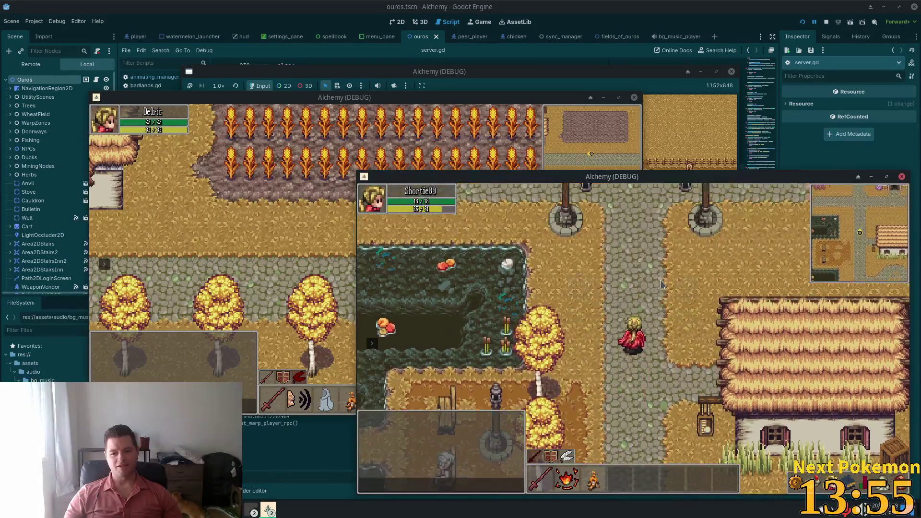
pyautogui.press('Up')
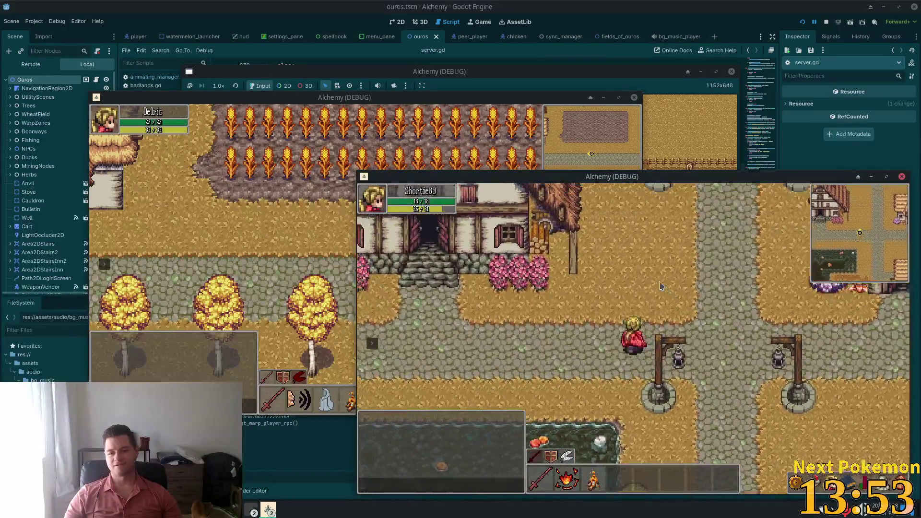
pyautogui.press('Left')
pyautogui.press('Left')
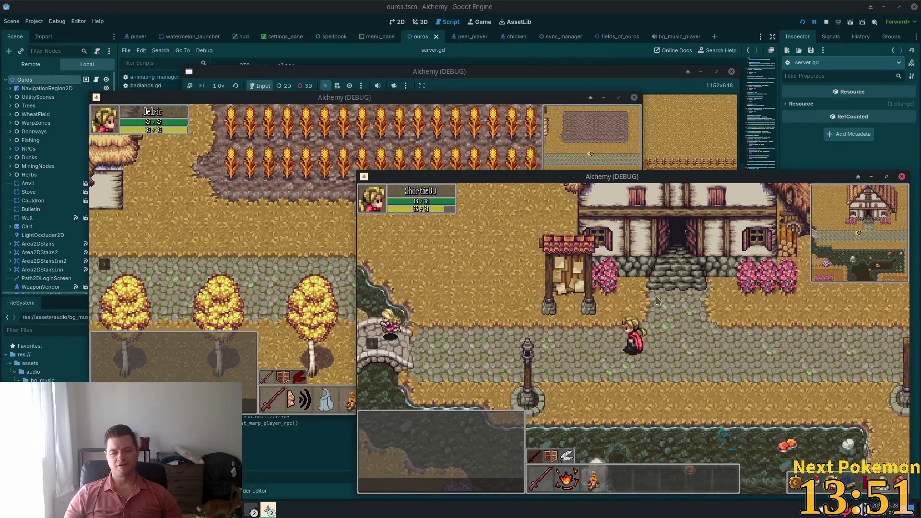
pyautogui.press('Left')
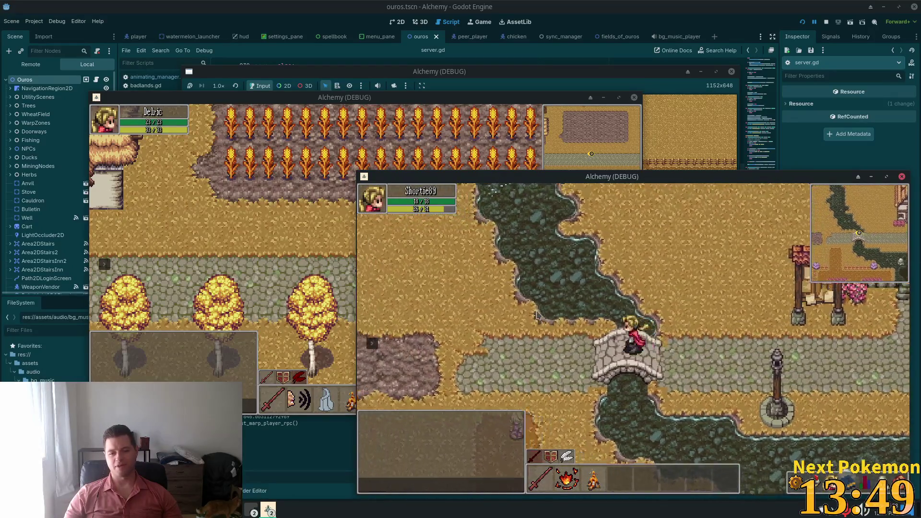
pyautogui.press('Left')
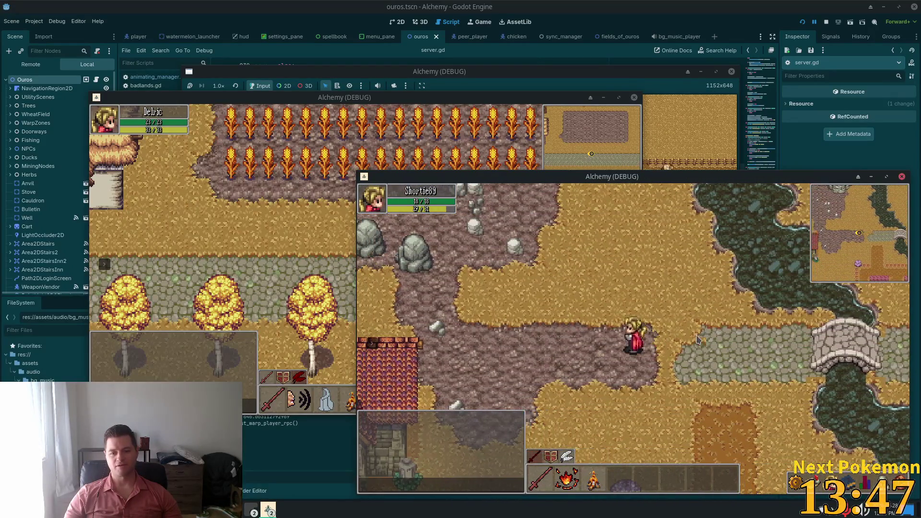
pyautogui.press('Down')
pyautogui.press('Left')
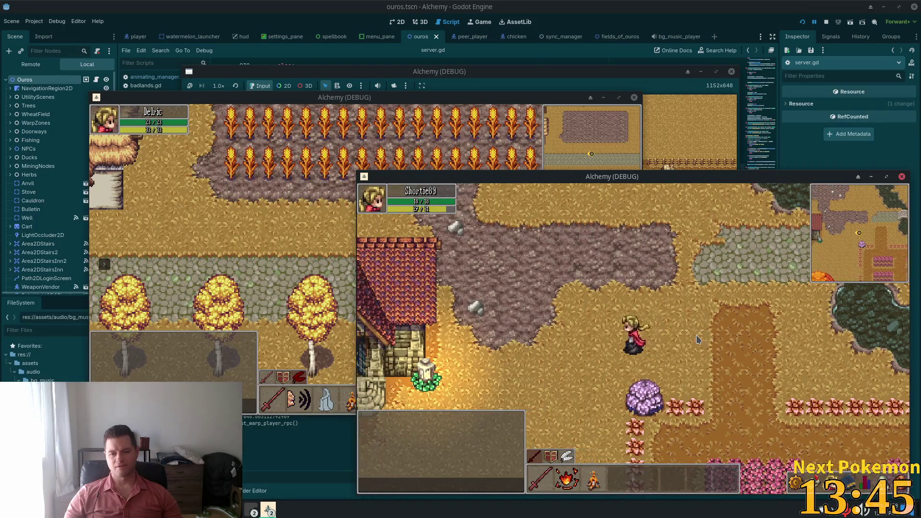
pyautogui.press('Left')
pyautogui.press('Down')
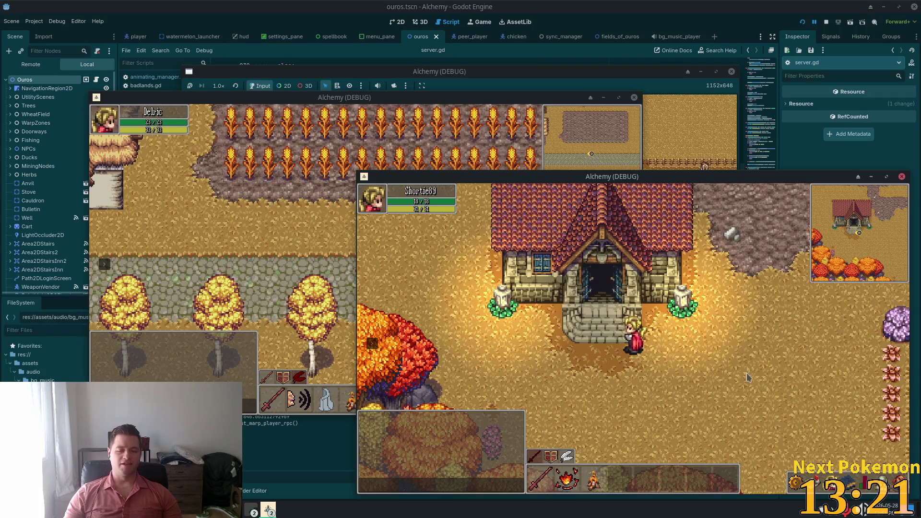
# Walk the character past the flower beds and lamp posts, across the plaza, to the thatched house.
pyautogui.press('d')
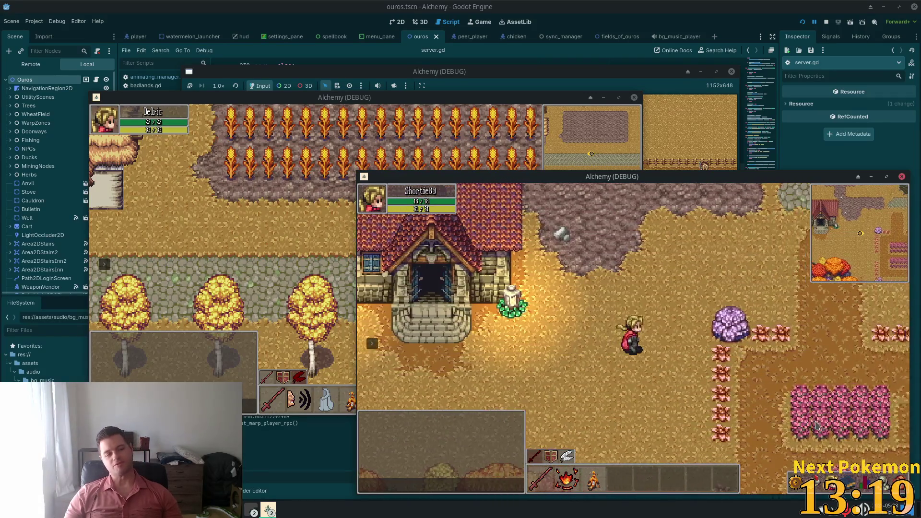
pyautogui.press('s')
pyautogui.press('d')
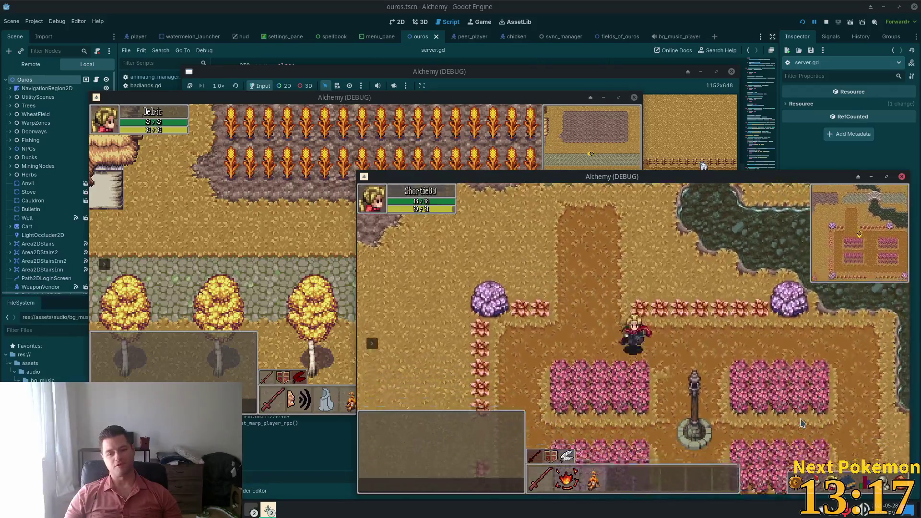
pyautogui.press('a')
pyautogui.press('s')
pyautogui.press('d')
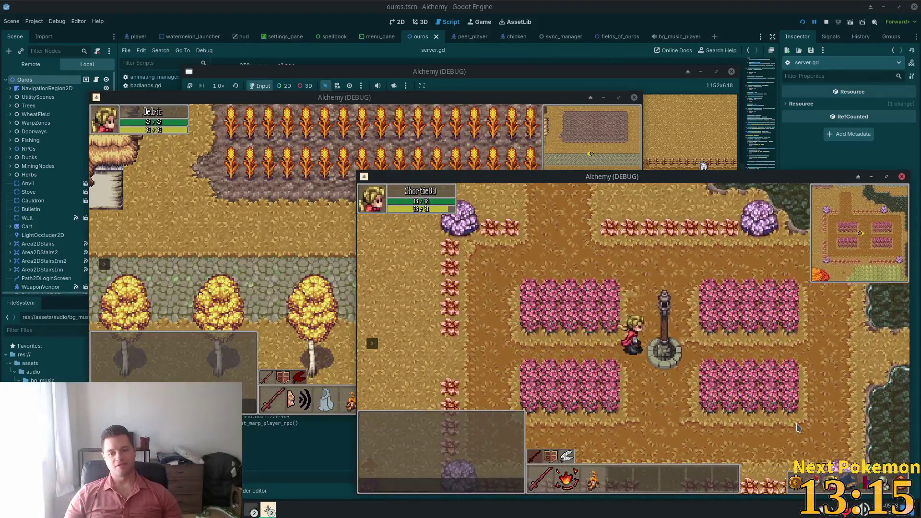
pyautogui.press('d')
pyautogui.press('w')
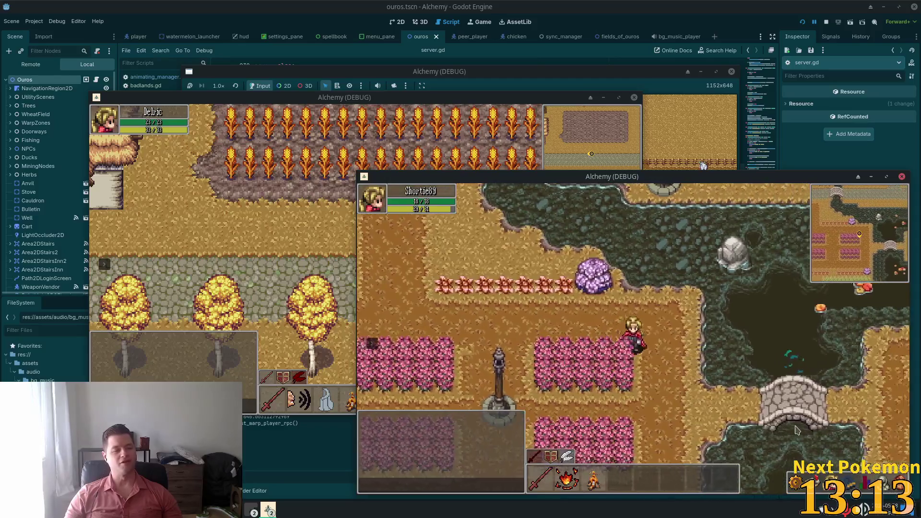
pyautogui.press('s')
pyautogui.press('d')
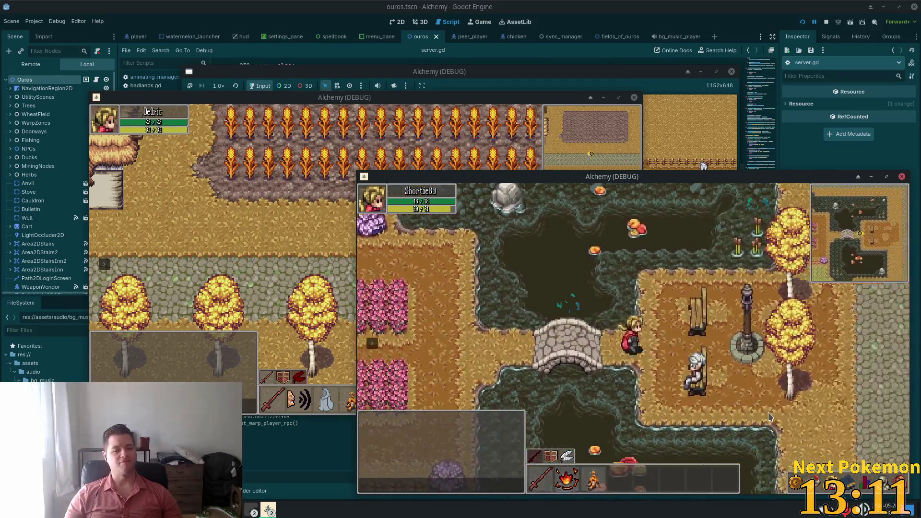
pyautogui.press('d')
pyautogui.press('w')
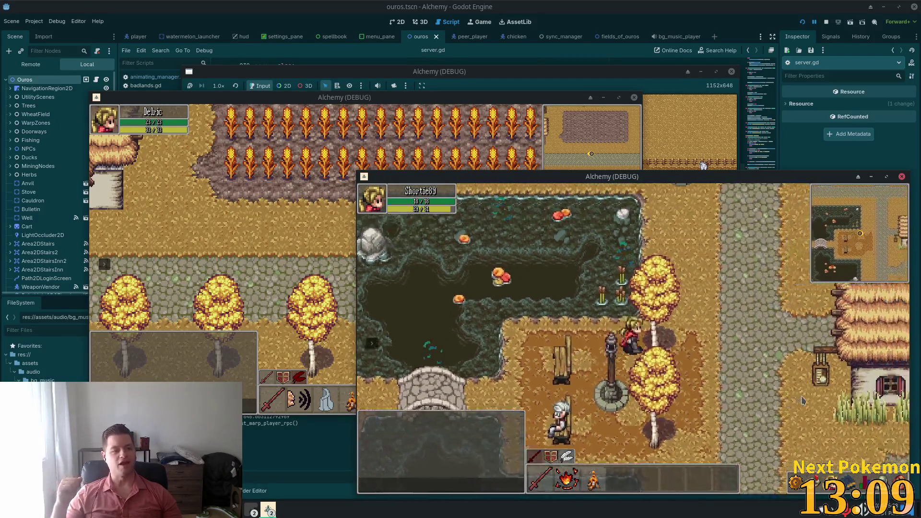
pyautogui.press('d')
pyautogui.press('w')
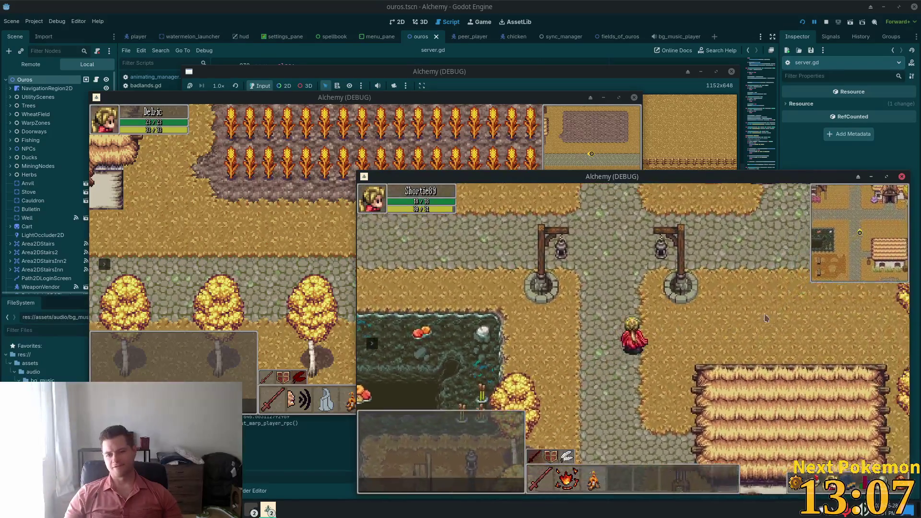
pyautogui.press('w')
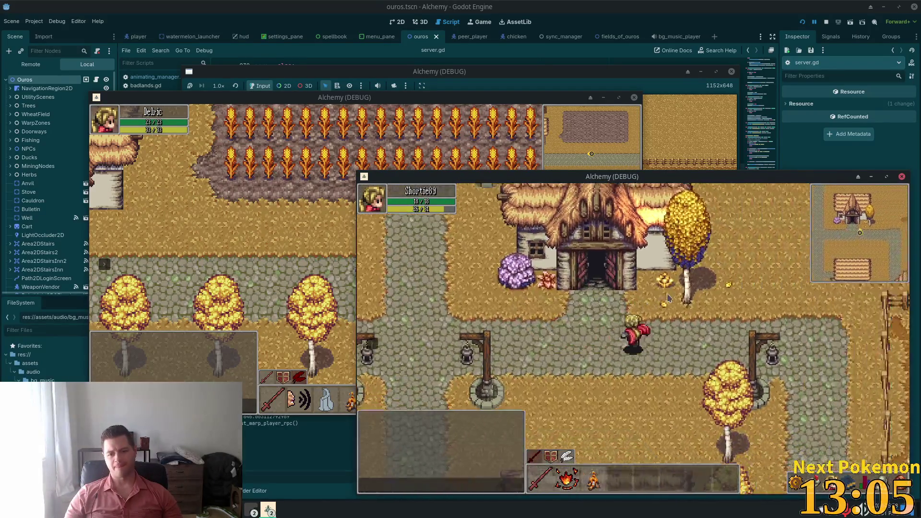
pyautogui.press('a')
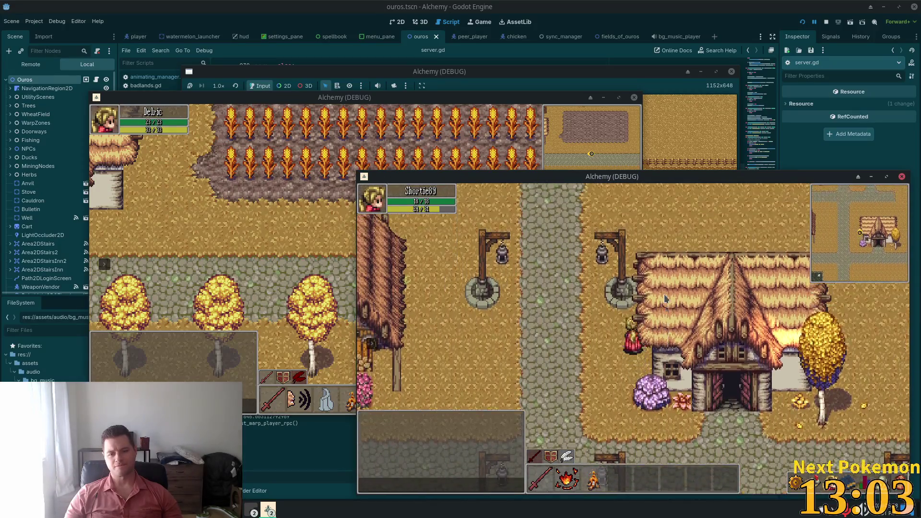
pyautogui.press('d')
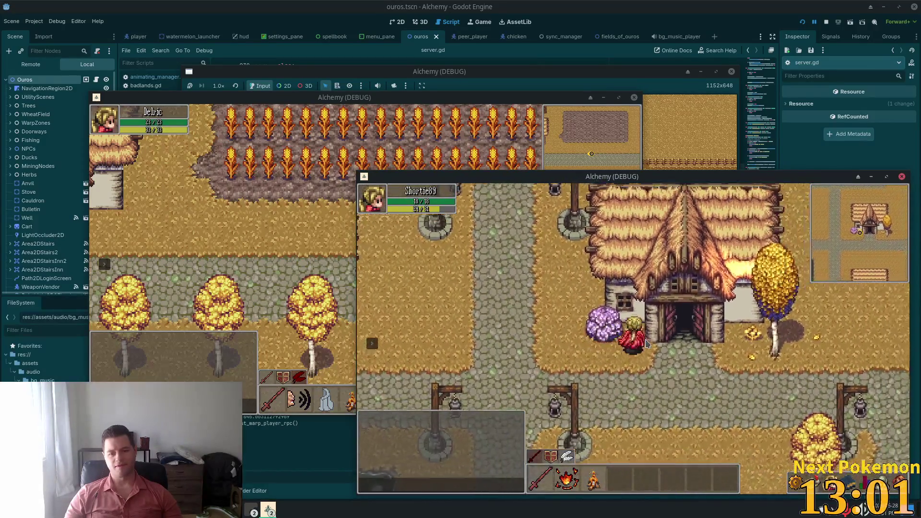
pyautogui.press('a')
pyautogui.press('s')
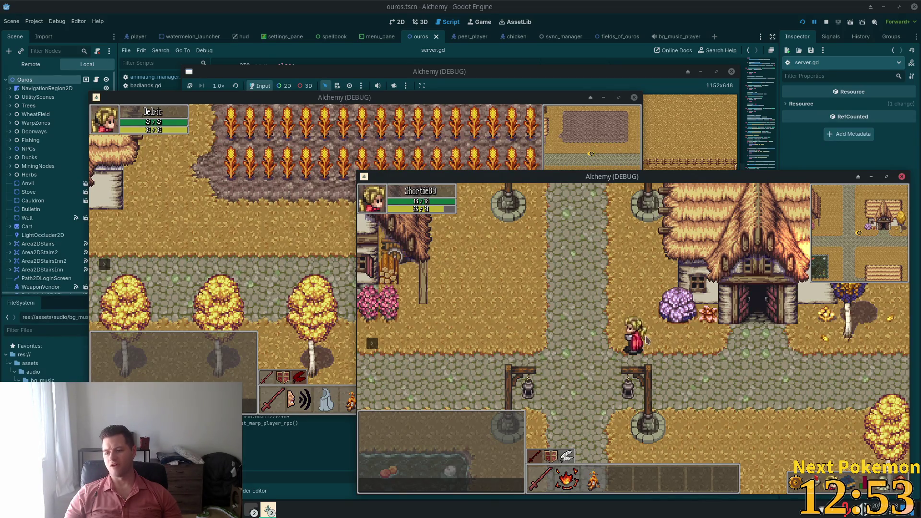
# Walk west across the river bridge and north to the waterfall cliffs, then return to the editor.
pyautogui.press('w')
pyautogui.press('a')
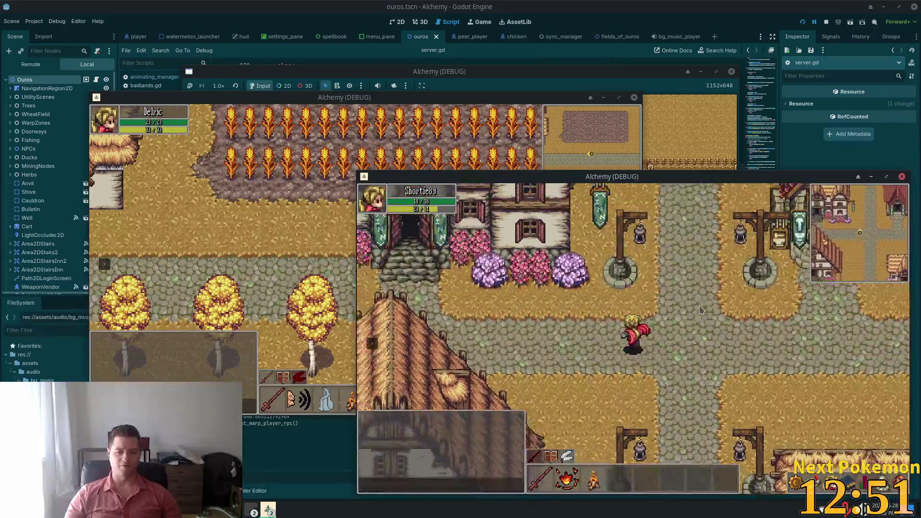
pyautogui.press('a')
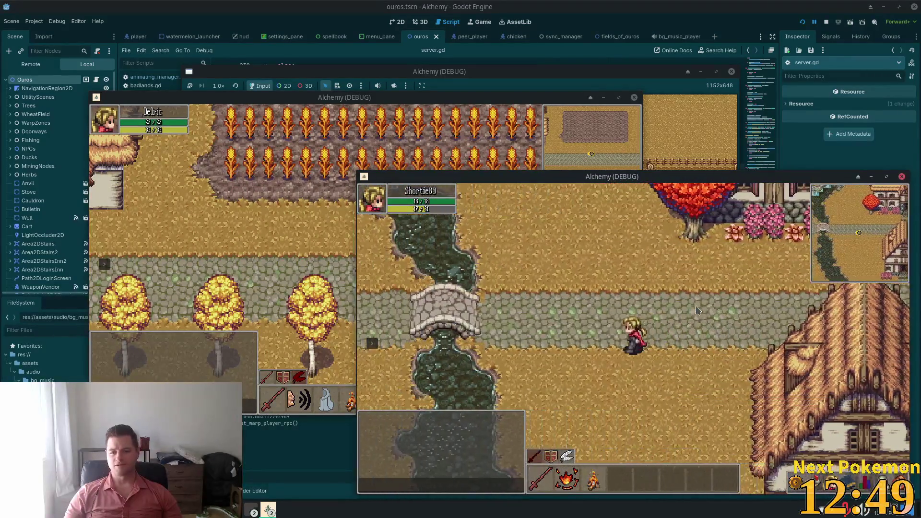
pyautogui.press('a')
pyautogui.press('w')
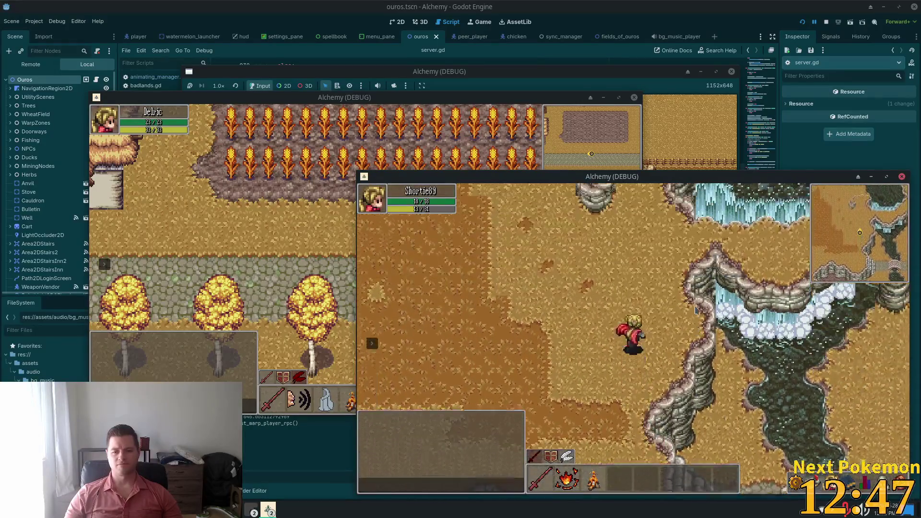
pyautogui.press('w')
pyautogui.press('d')
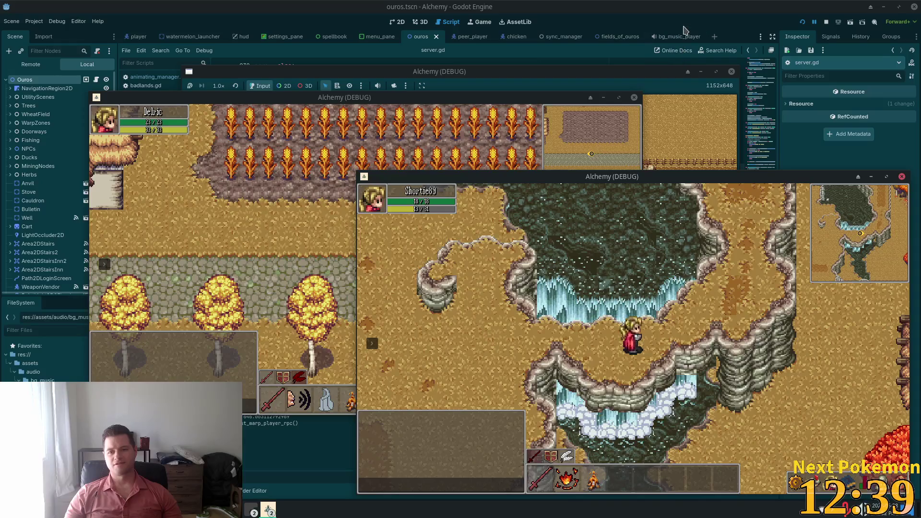
pyautogui.click(783, 35)
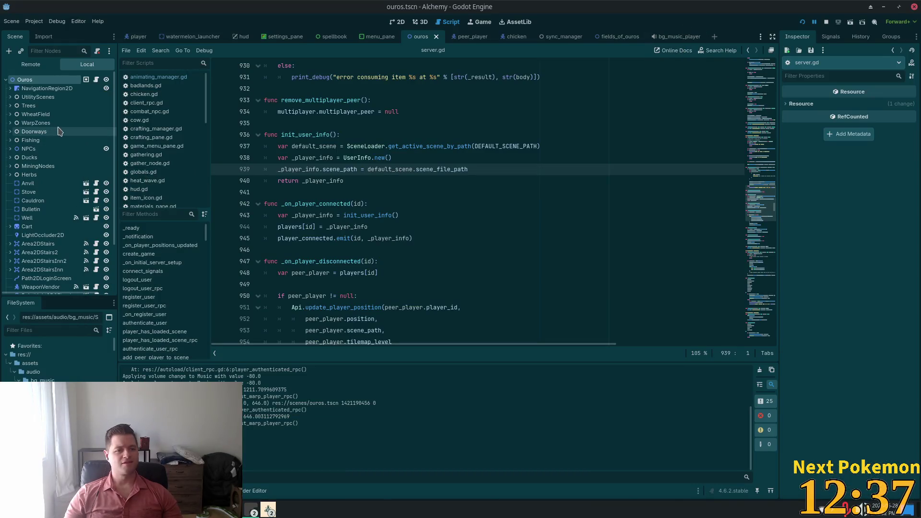
# Review server.gd upward from init_user_info, then switch to scene_root.gd in Cursor.
pyautogui.click(321, 158)
pyautogui.scroll(15, 379, 204)
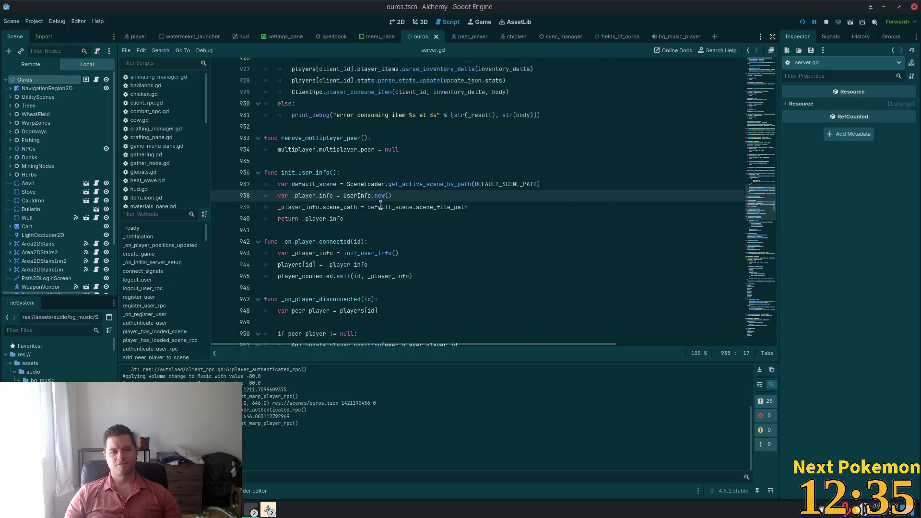
pyautogui.scroll(16, 386, 210)
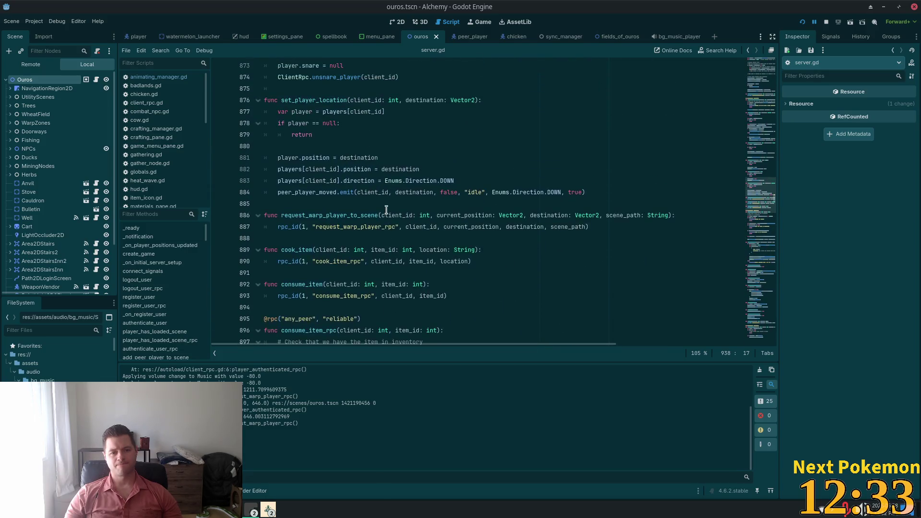
pyautogui.scroll(3, 391, 215)
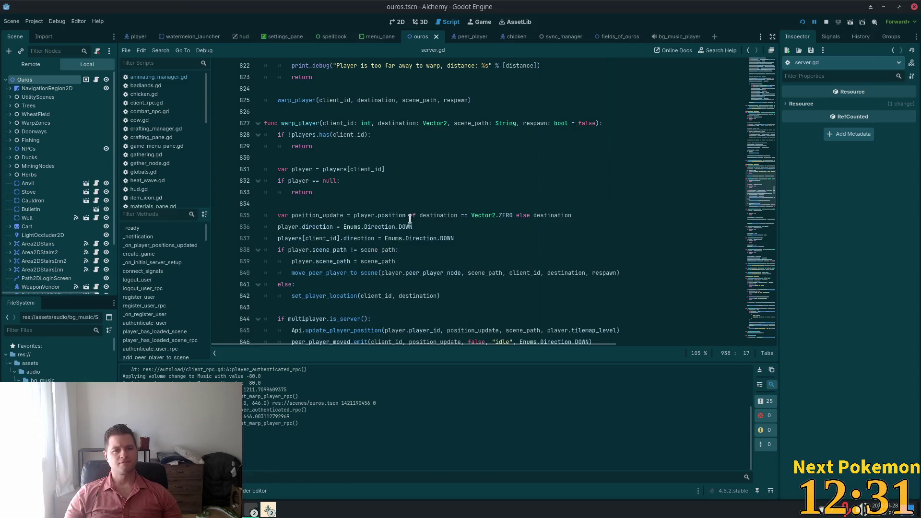
pyautogui.hotkey('alt', 'Tab')
pyautogui.scroll(-1, 359, 198)
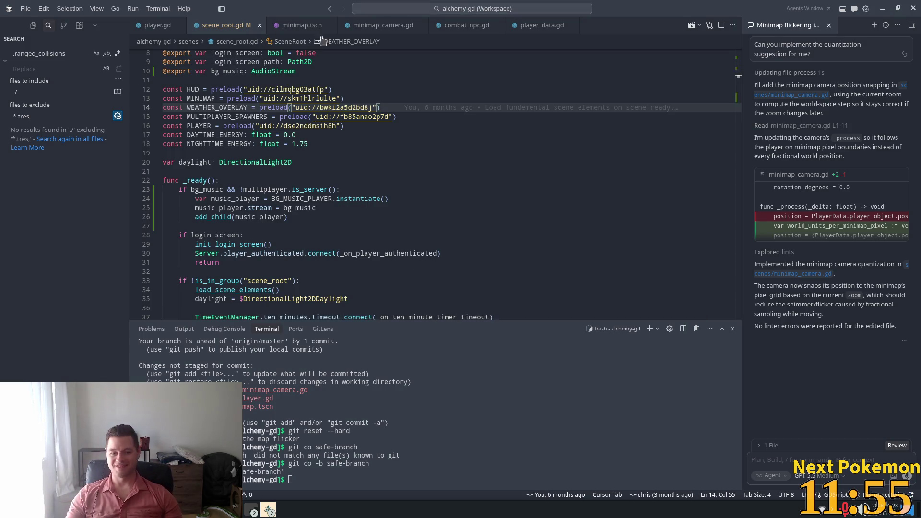
# Extend line 23's bg_music condition with 'and !login_screen'.
pyautogui.click(242, 170)
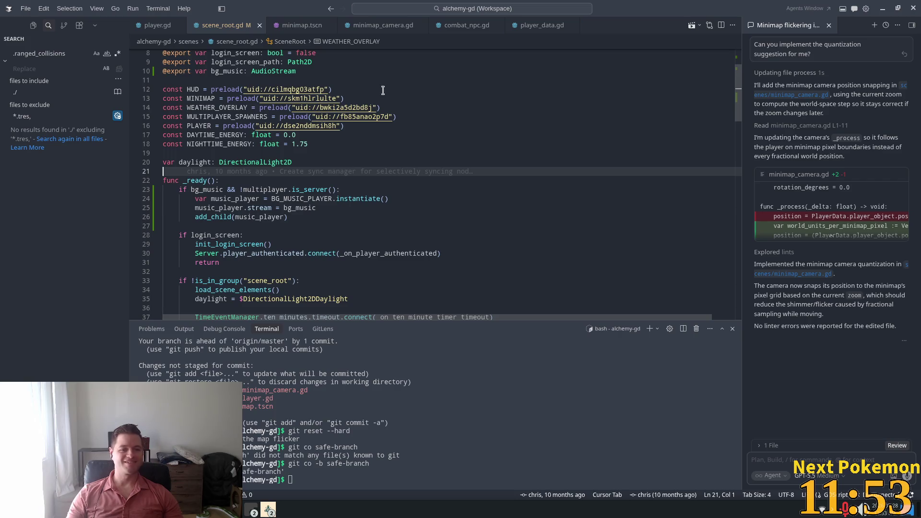
pyautogui.scroll(-5, 390, 151)
pyautogui.scroll(5, 391, 151)
pyautogui.click(291, 135)
pyautogui.scroll(-2, 306, 173)
pyautogui.doubleClick(220, 188)
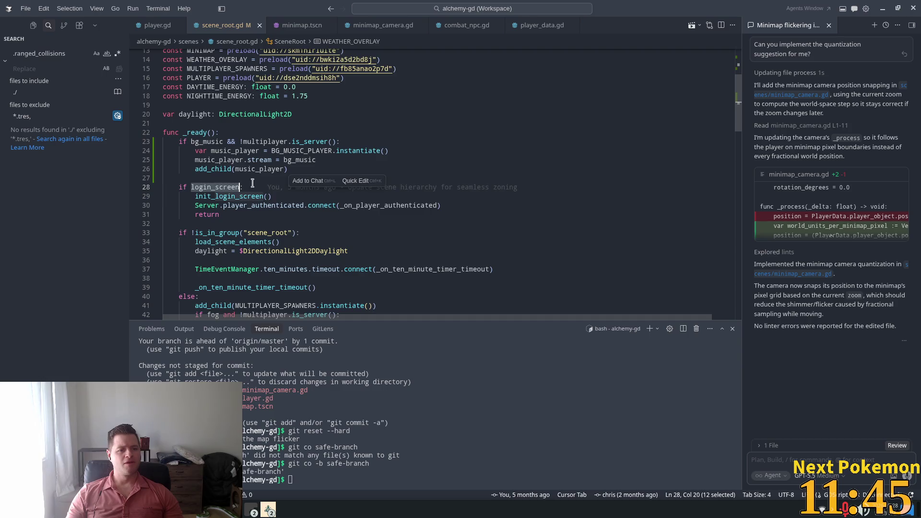
pyautogui.scroll(5, 293, 205)
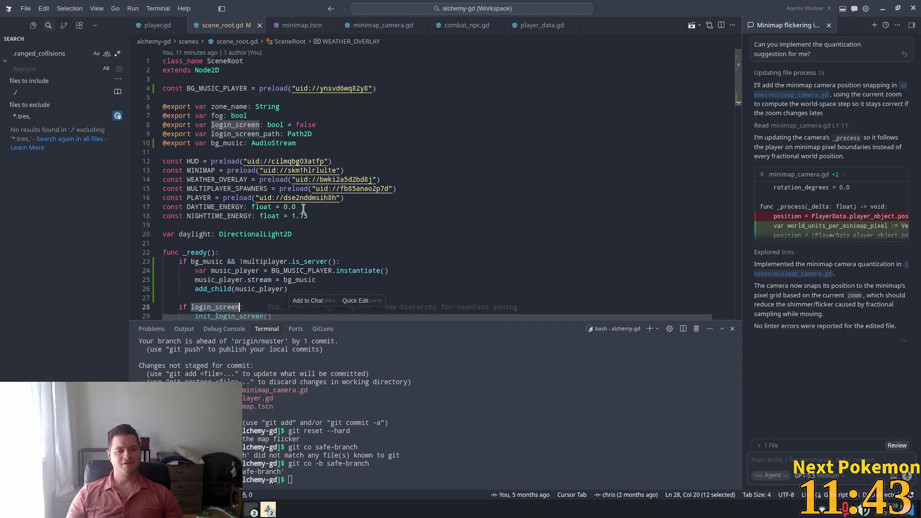
pyautogui.scroll(-3, 303, 211)
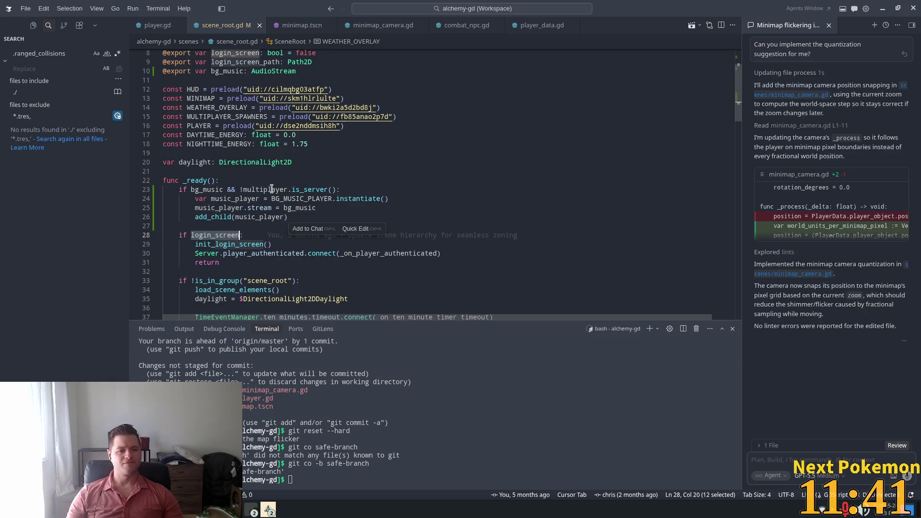
pyautogui.click(244, 188)
pyautogui.click(336, 189)
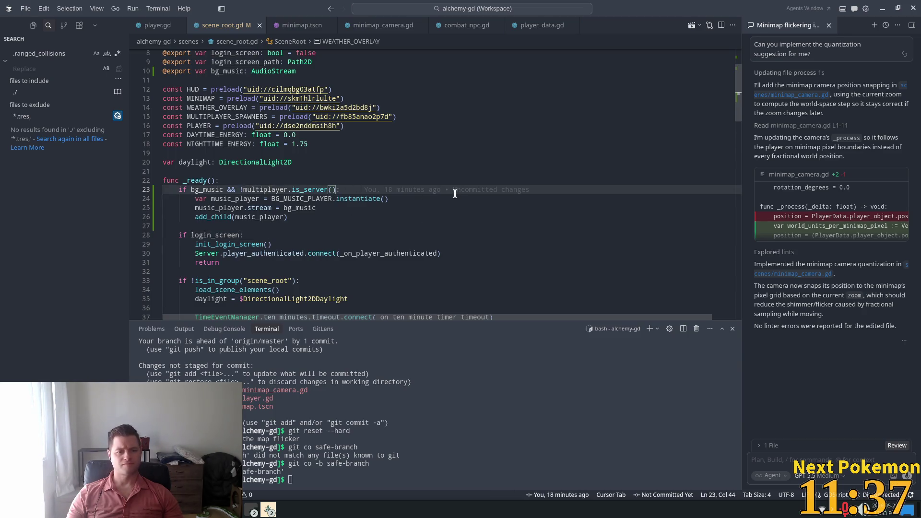
pyautogui.write('and ')
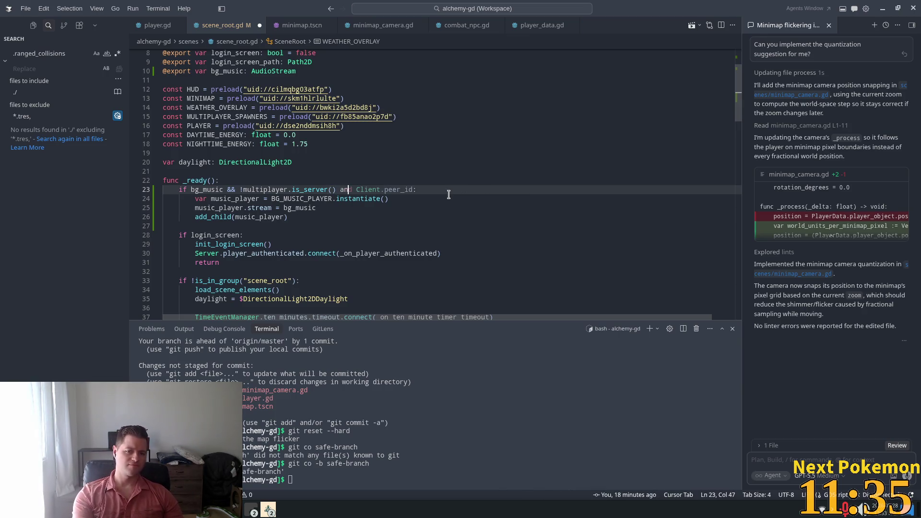
pyautogui.write('!lo')
pyautogui.press('Tab')
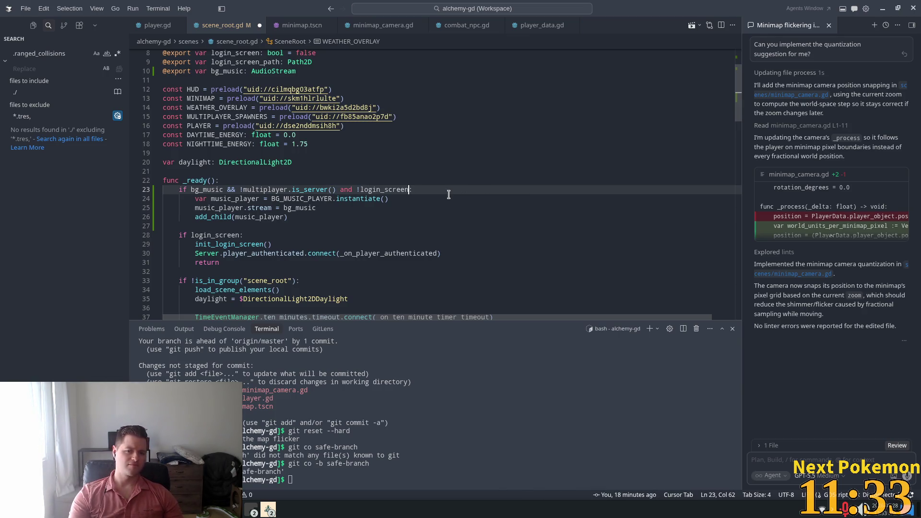
# Replace && with 'and' on line 23 and save scene_root.gd.
pyautogui.doubleClick(230, 190)
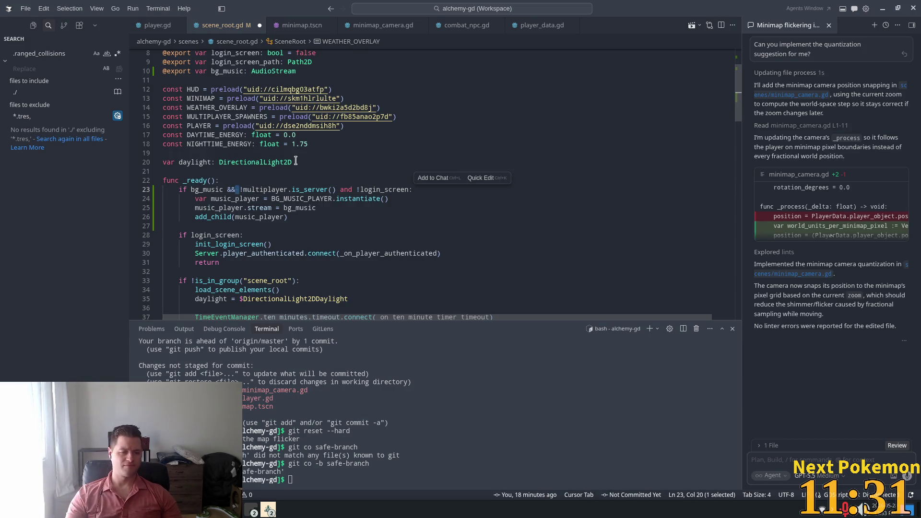
pyautogui.write('and')
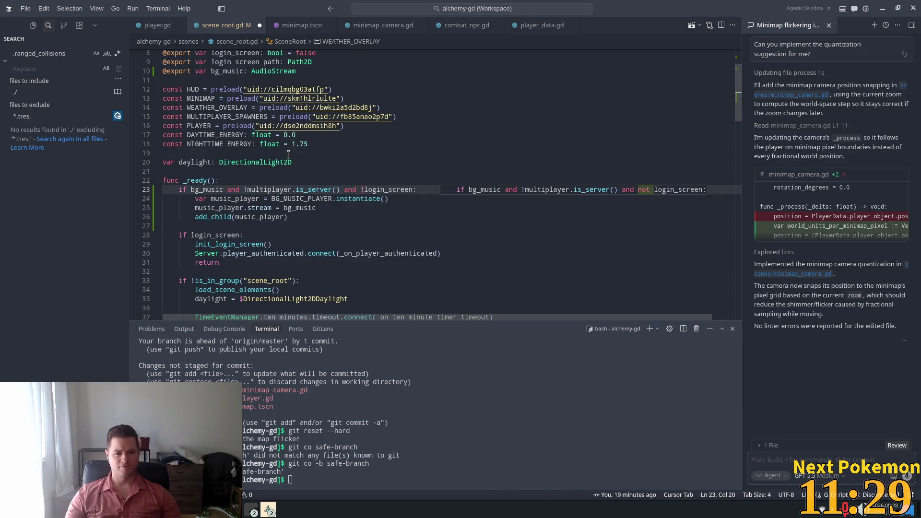
pyautogui.press('Up')
pyautogui.press('Up')
pyautogui.press('Up')
pyautogui.hotkey('ctrl', 's')
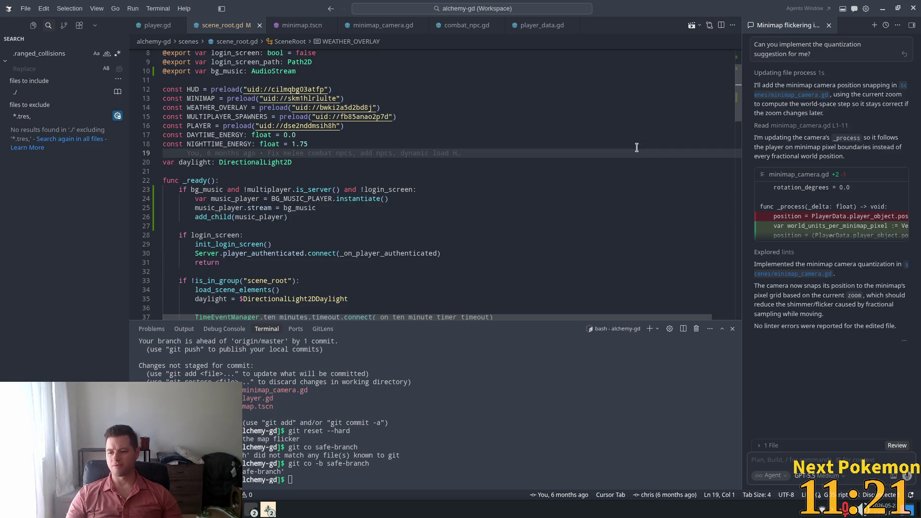
pyautogui.hotkey('alt', 'Tab')
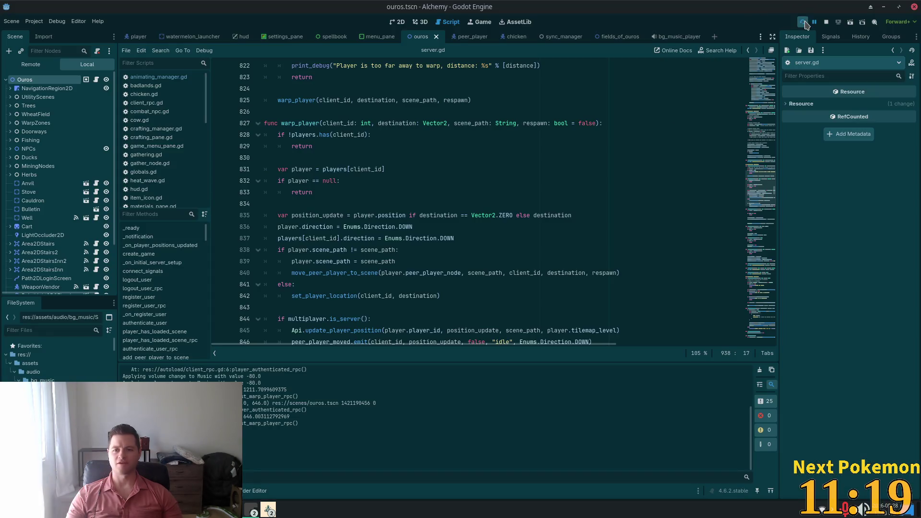
# Reload the game, walk between the Fields of Ouros and Ouros, then stop it with F8.
pyautogui.click(802, 22)
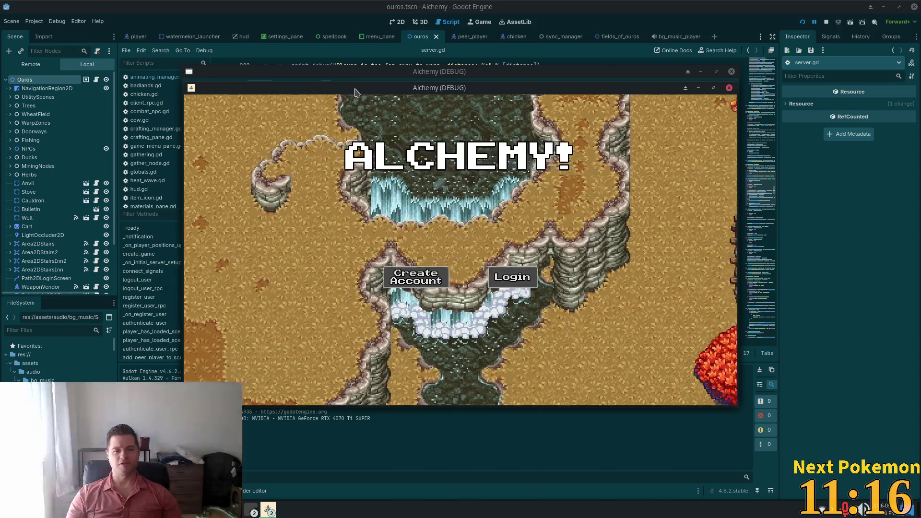
pyautogui.moveTo(351, 71); pyautogui.dragTo(207, 35)
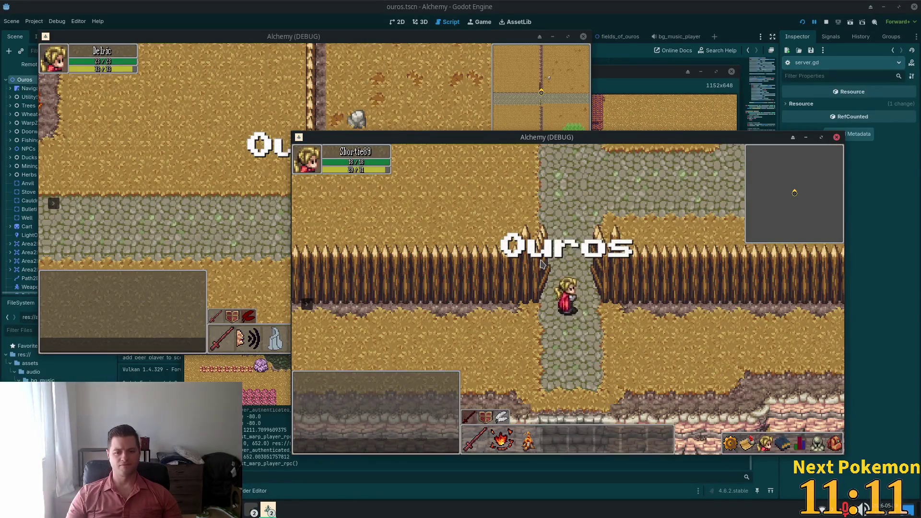
pyautogui.press('Down')
pyautogui.press('Up')
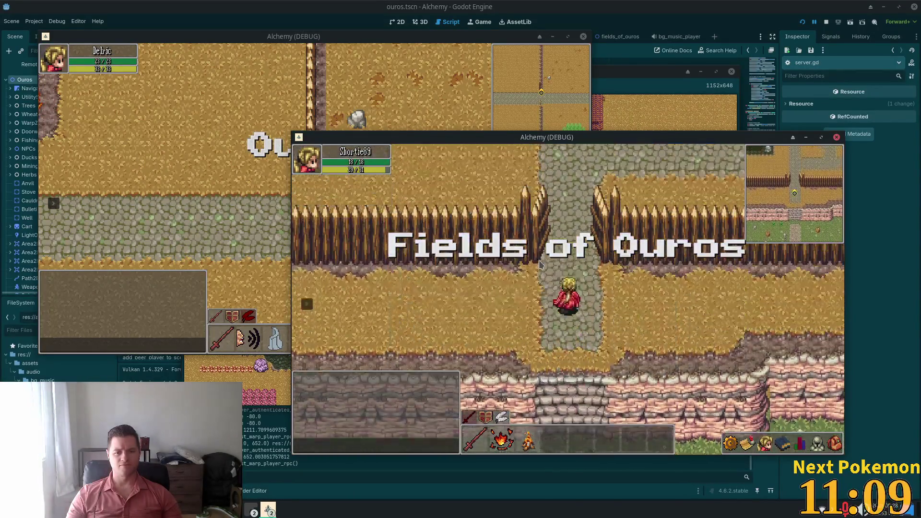
pyautogui.press('Up')
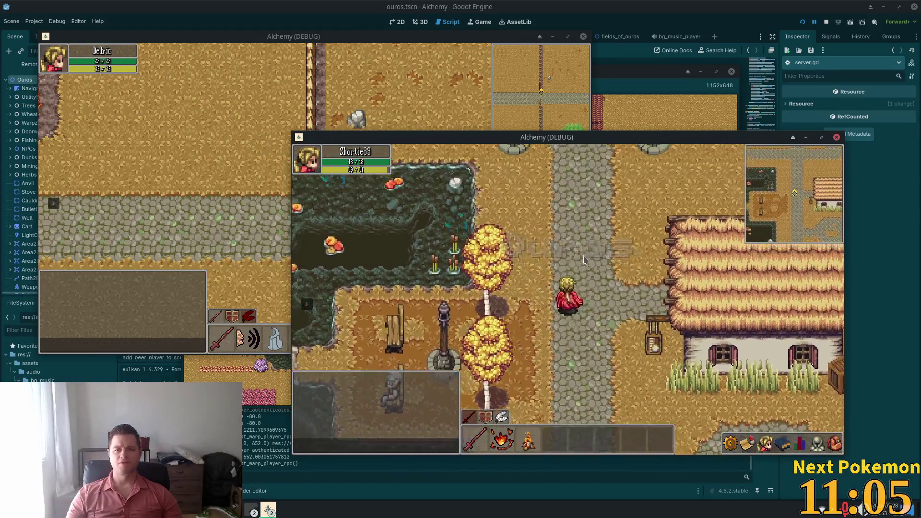
pyautogui.press('F8')
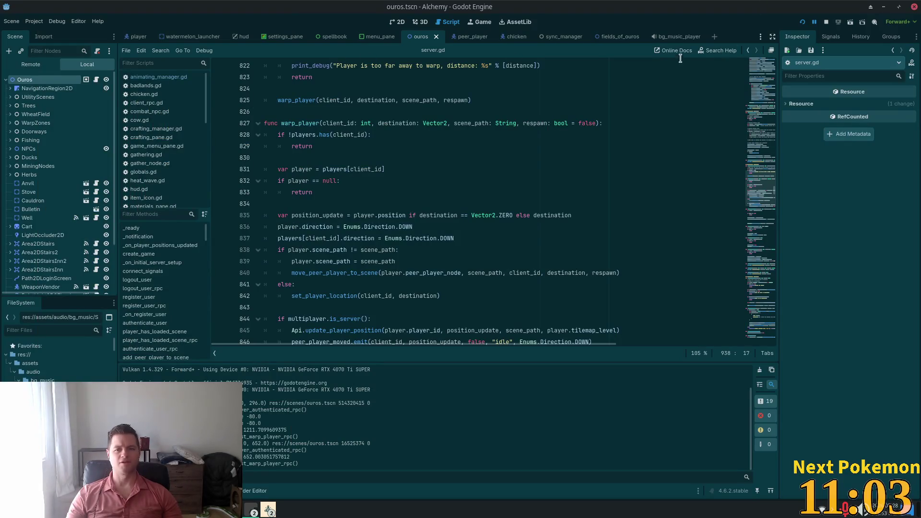
pyautogui.click(670, 37)
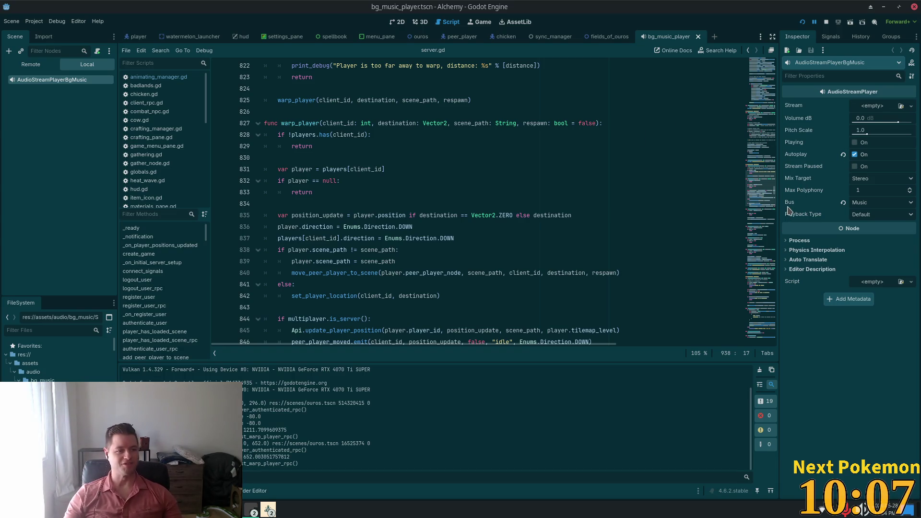
# Inspect the AudioStreamPlayerBgMusic node's Stream, Volume and bus properties.
pyautogui.moveTo(788, 210)
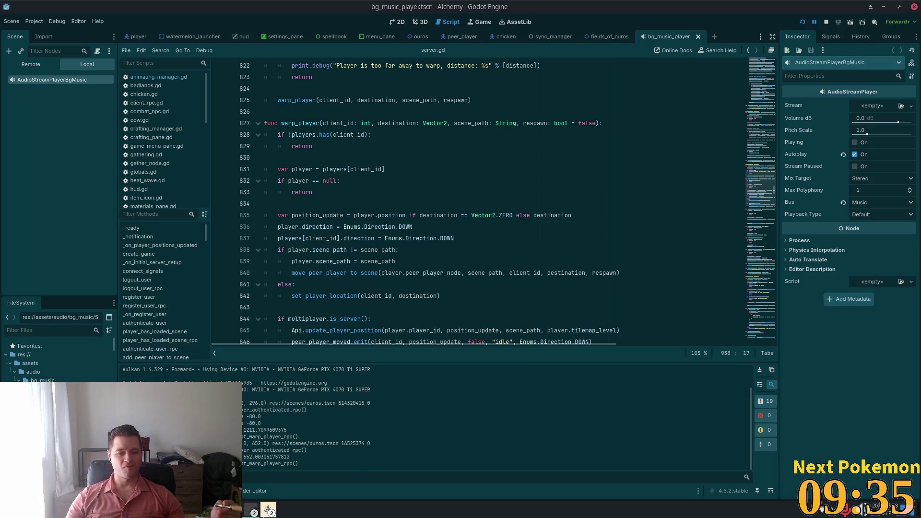
# Bring Alchemy (DEBUG) forward and walk the character south through the fence gap.
pyautogui.click(268, 509)
pyautogui.click(299, 472)
pyautogui.press('s')
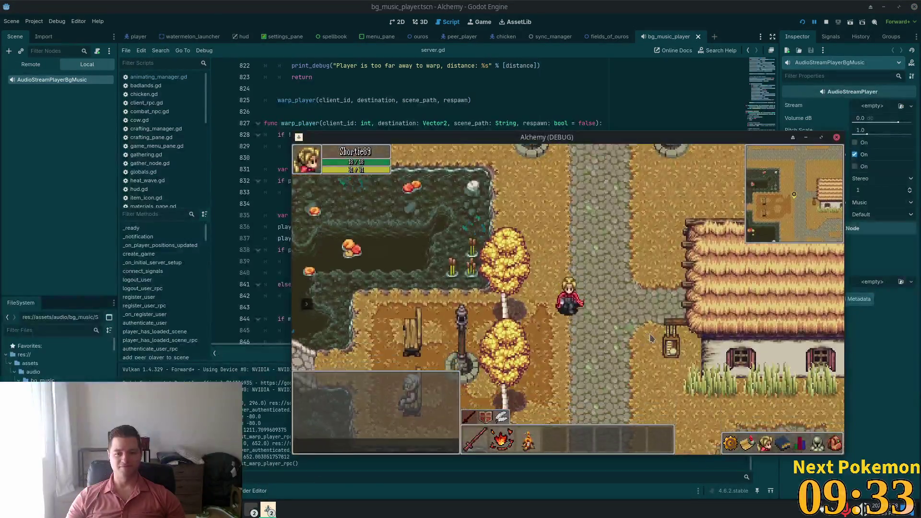
pyautogui.press('d')
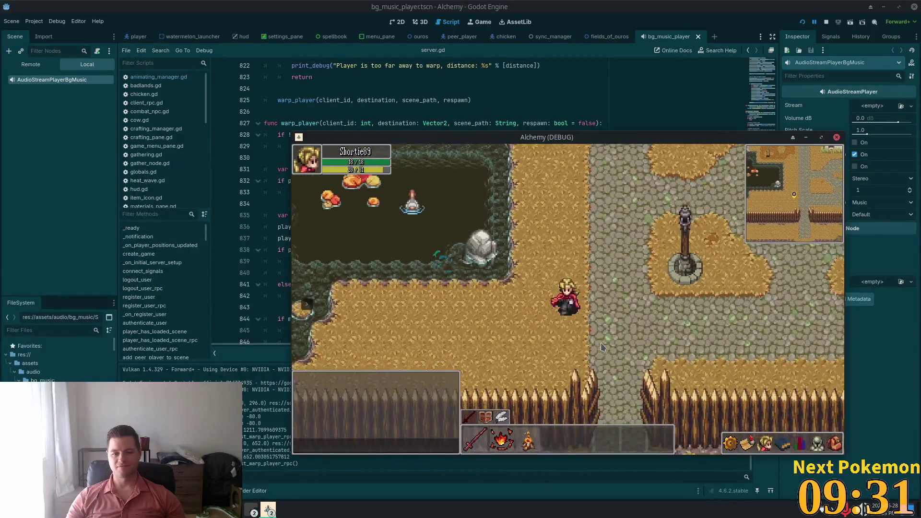
pyautogui.press('s')
pyautogui.press('s')
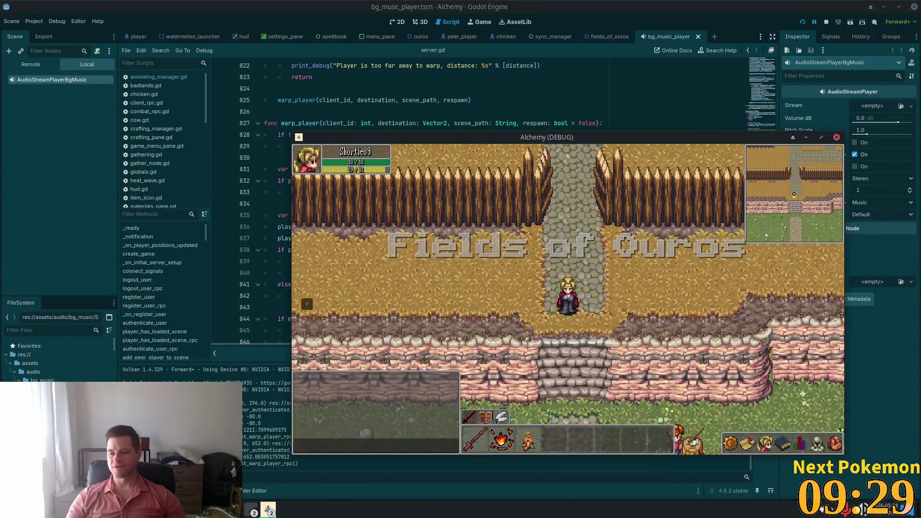
# Close the browser playing the YouTube video and return to the Godot editor.
pyautogui.hotkey('alt', 'Tab')
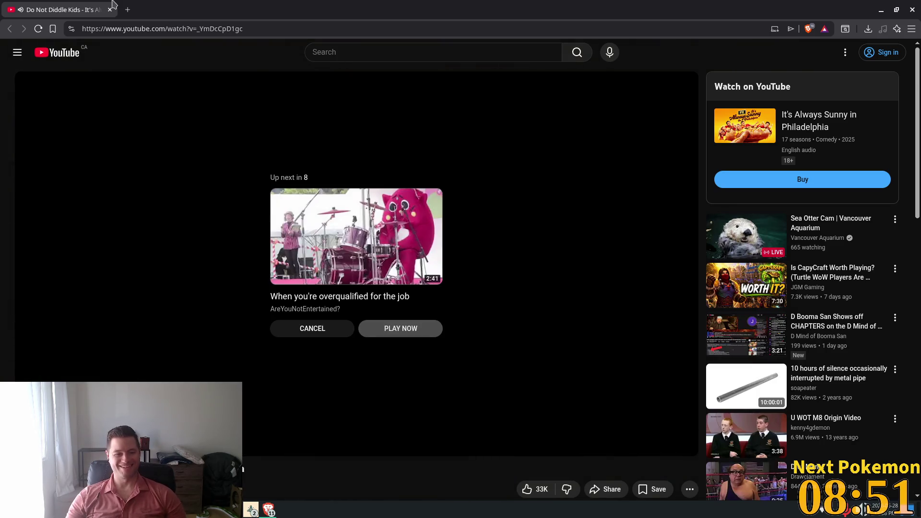
pyautogui.click(110, 9)
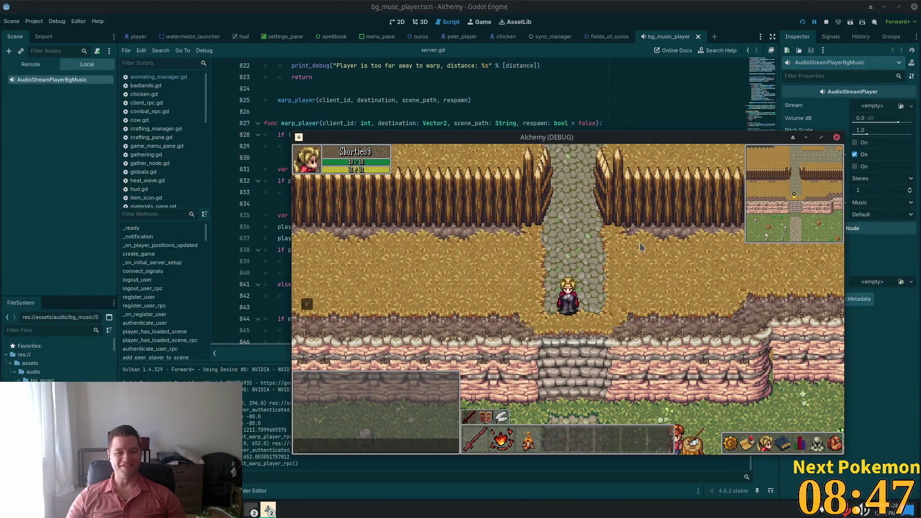
pyautogui.click(676, 4)
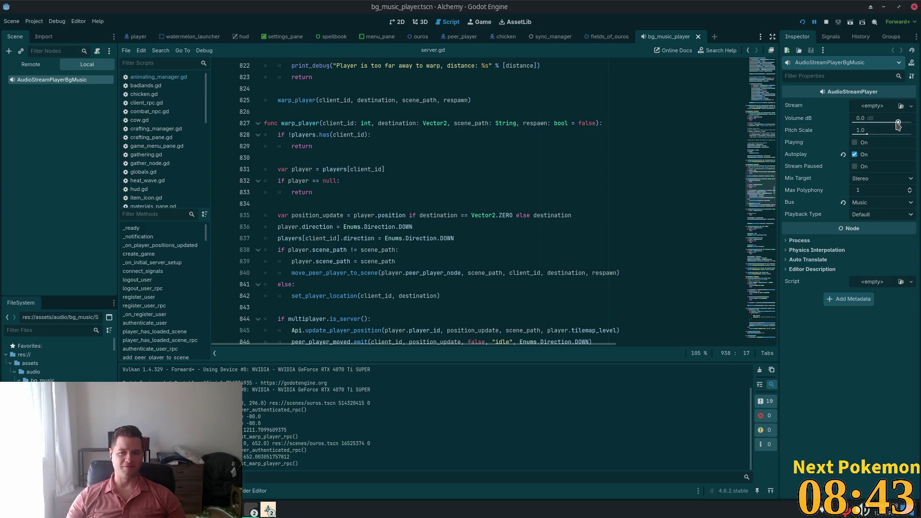
# Set the bg music player's Volume dB to -10.0, save bg_music_player.tscn, and reload the running game.
pyautogui.click(885, 121)
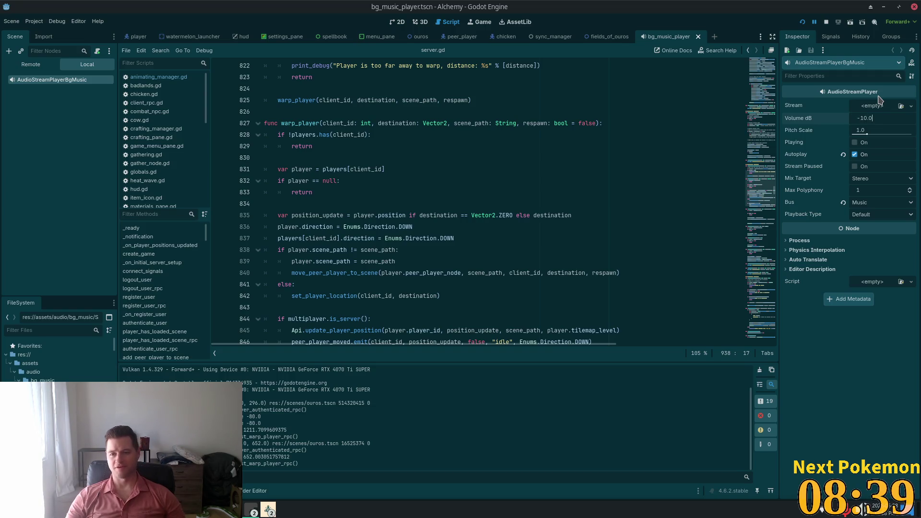
pyautogui.press('Tab')
pyautogui.hotkey('ctrl', 's')
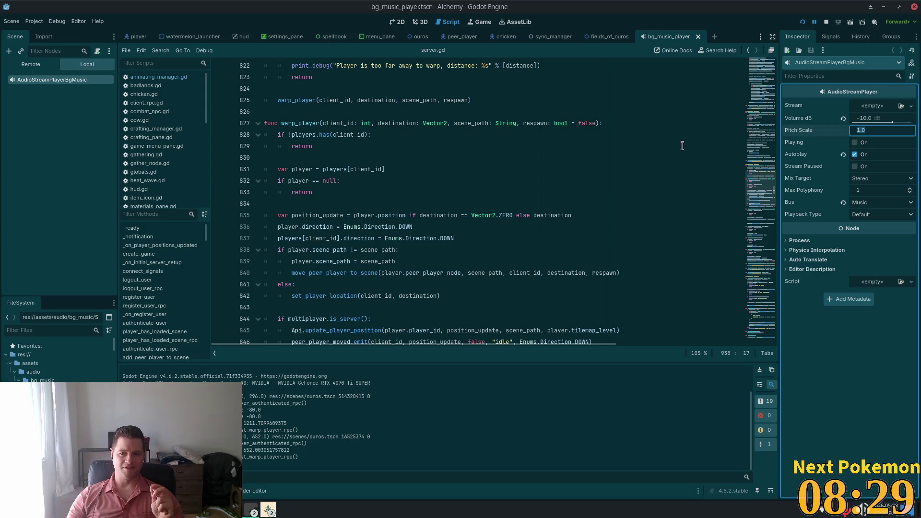
pyautogui.click(804, 22)
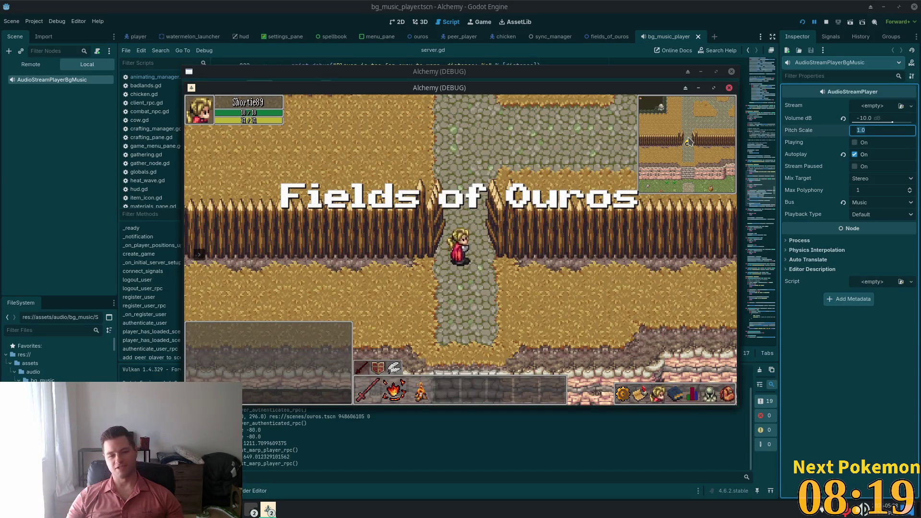
# Walk the character from the stone stairs north through Ouros, past the chicken pen, to the cow pen.
pyautogui.press('Down')
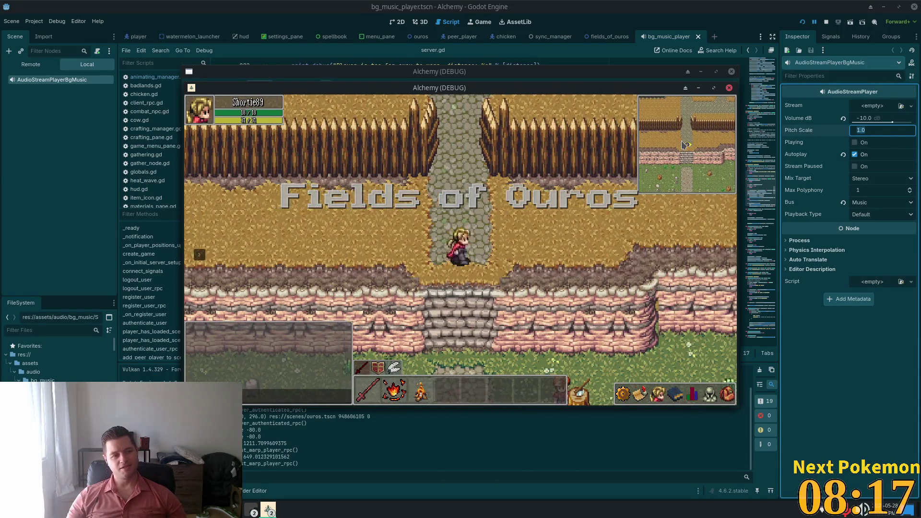
pyautogui.press('Up')
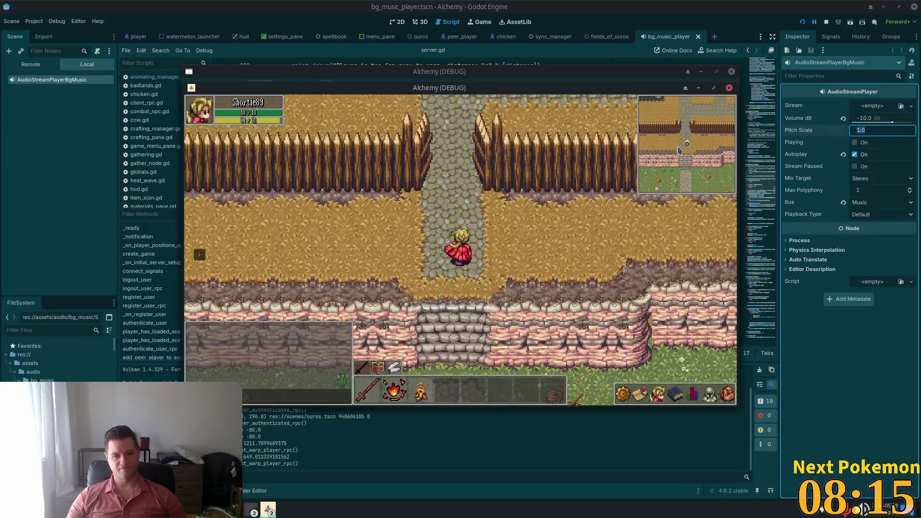
pyautogui.press('Up')
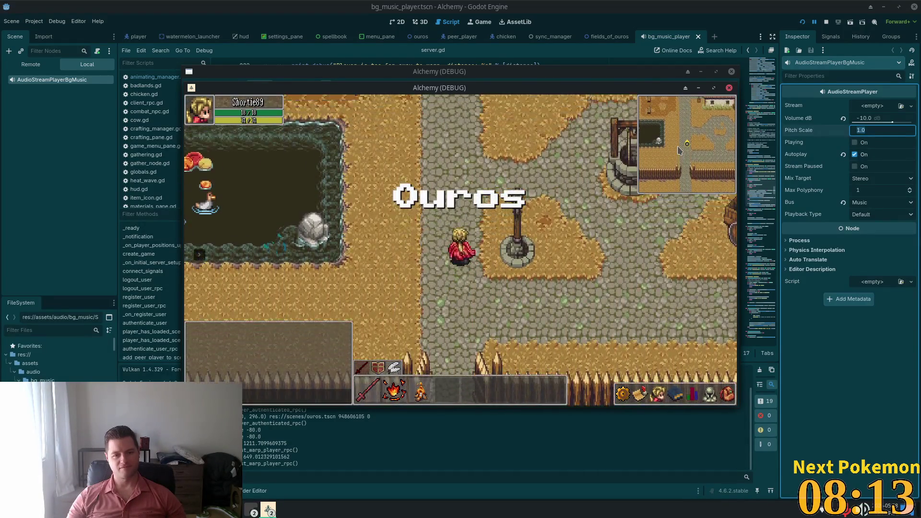
pyautogui.press('Up')
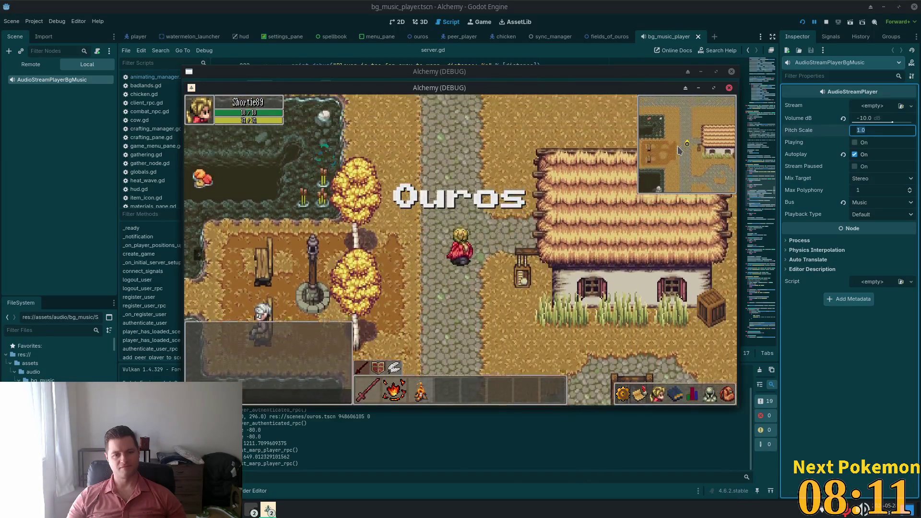
pyautogui.press('Up')
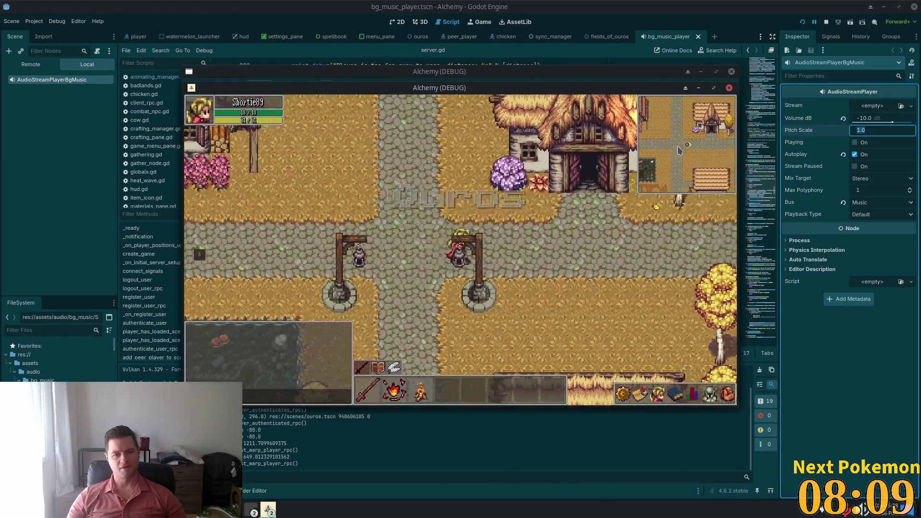
pyautogui.press('Right')
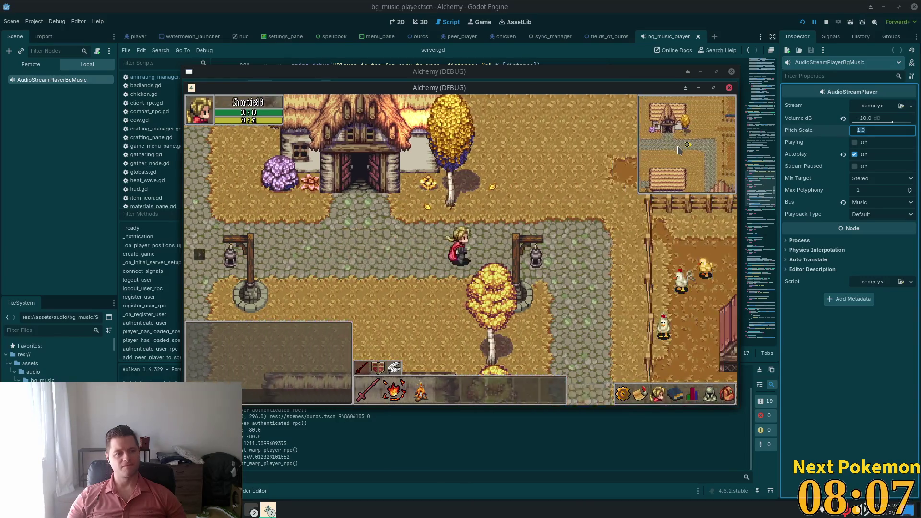
pyautogui.press('Left')
pyautogui.press('Up')
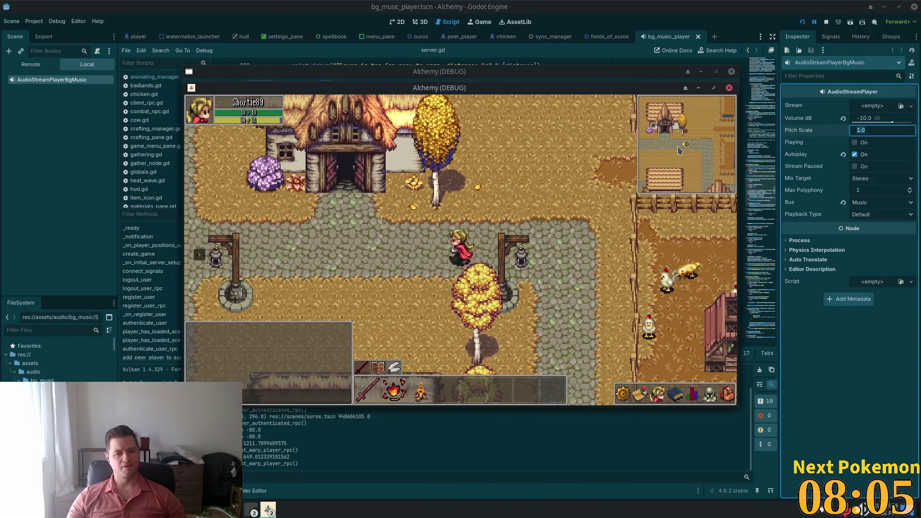
pyautogui.press('Right')
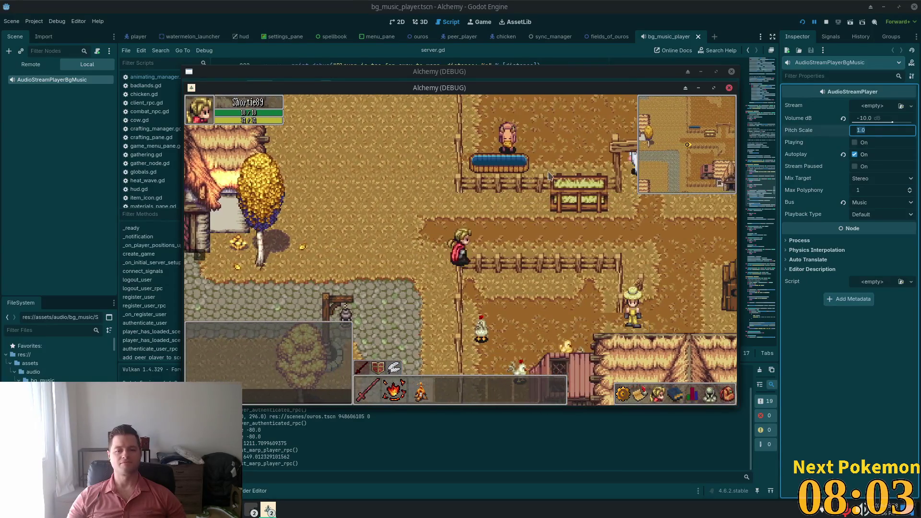
pyautogui.press('Up')
pyautogui.press('Right')
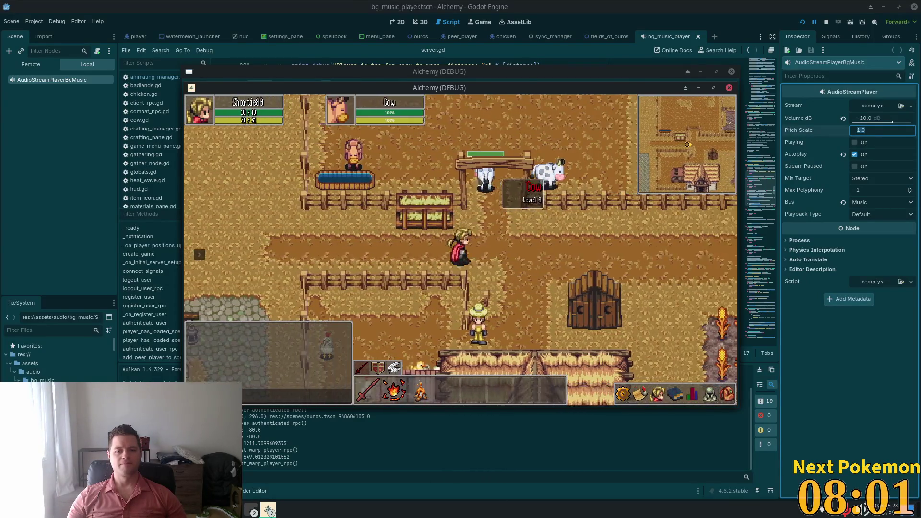
# Cross the pen and attack a cow until it dies, then target another nearby cow.
pyautogui.press('Up')
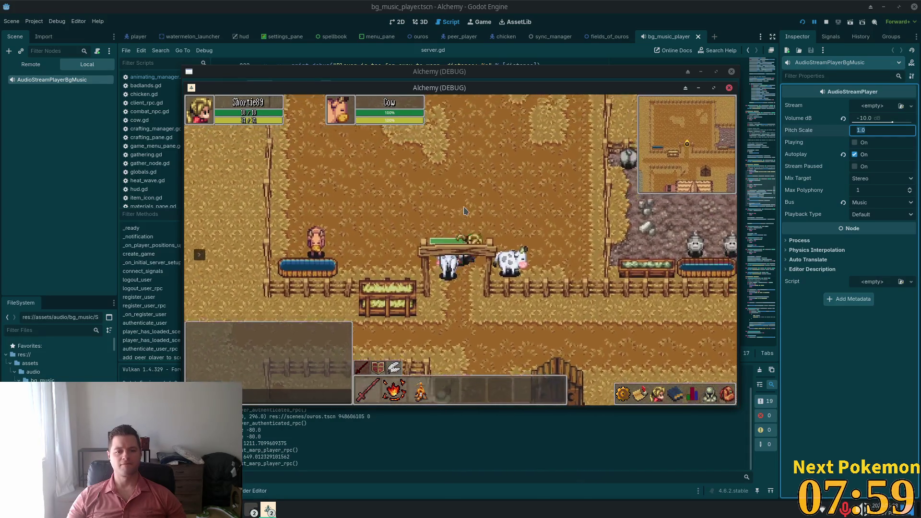
pyautogui.press('Right')
pyautogui.press('Up')
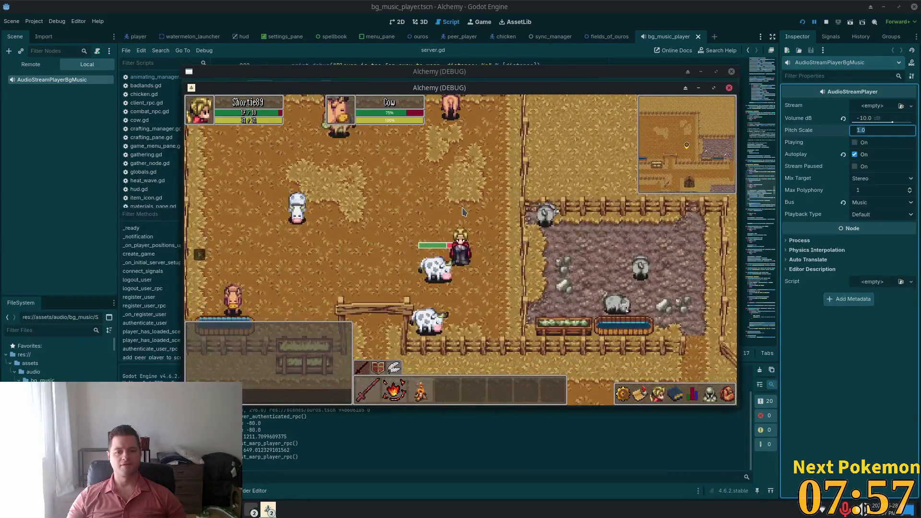
pyautogui.press('Right')
pyautogui.press('Up')
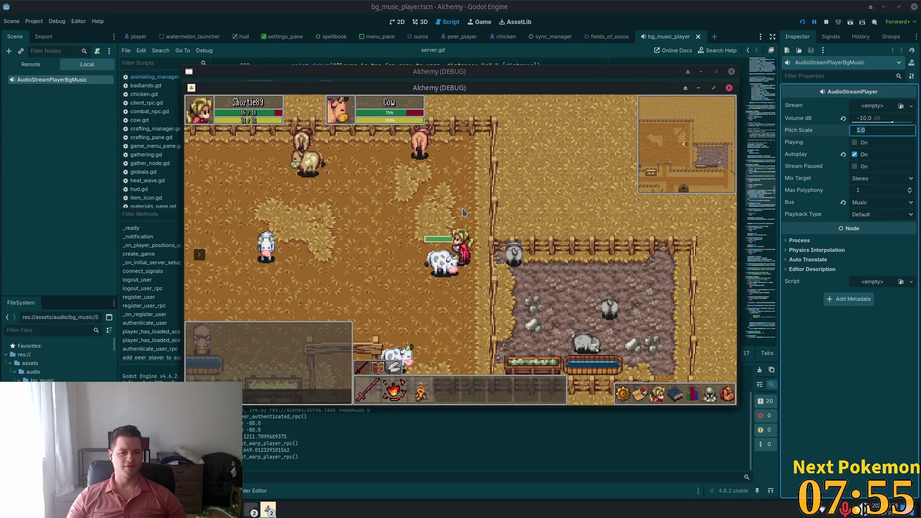
pyautogui.press('Down')
pyautogui.press('Left')
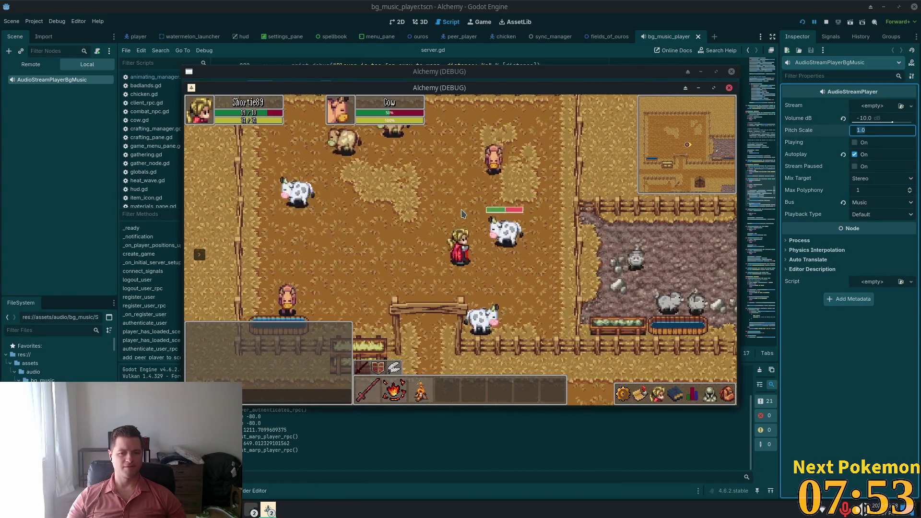
pyautogui.press('Left')
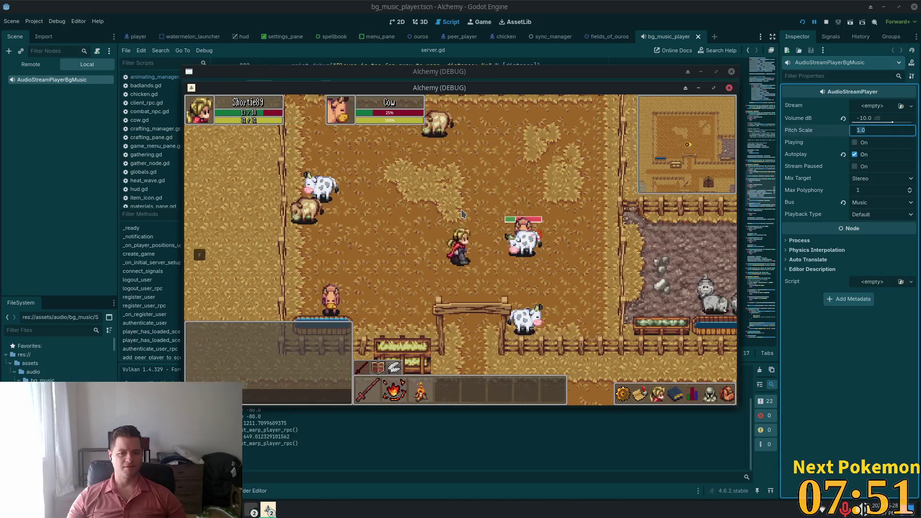
pyautogui.press('Left')
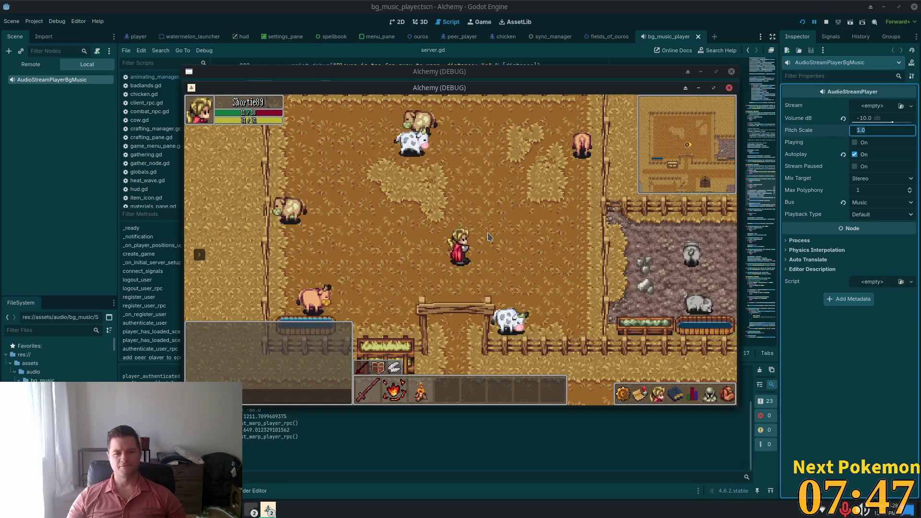
pyautogui.press('Up')
pyautogui.click(453, 215)
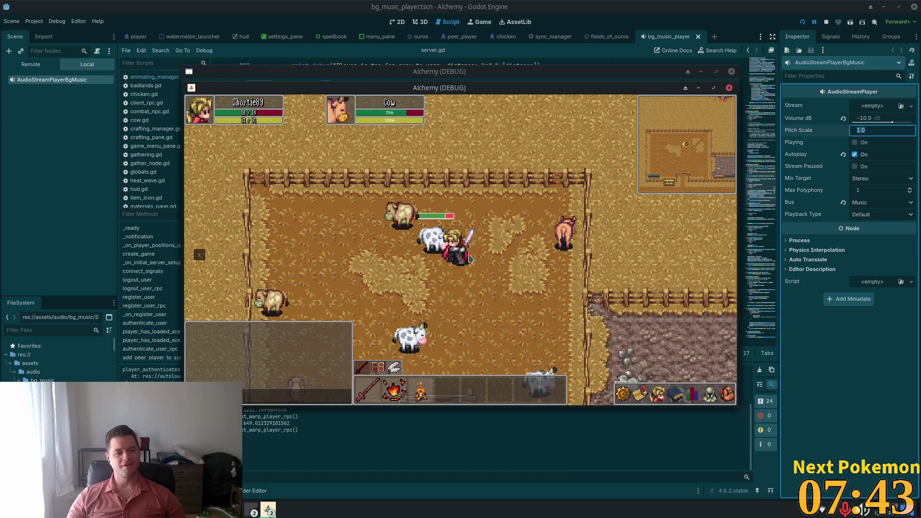
# Kill the targeted cow for its meat, then cross the pen and attack another cow.
pyautogui.press('Right')
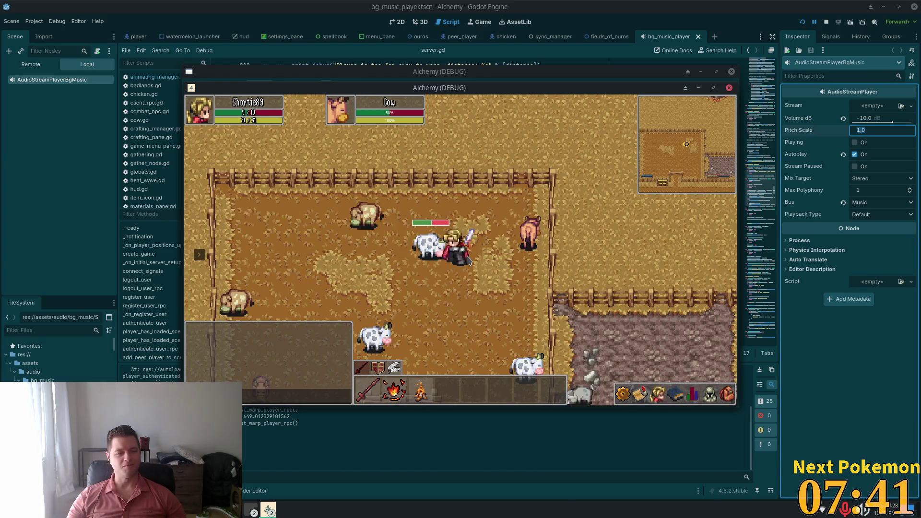
pyautogui.press('Right')
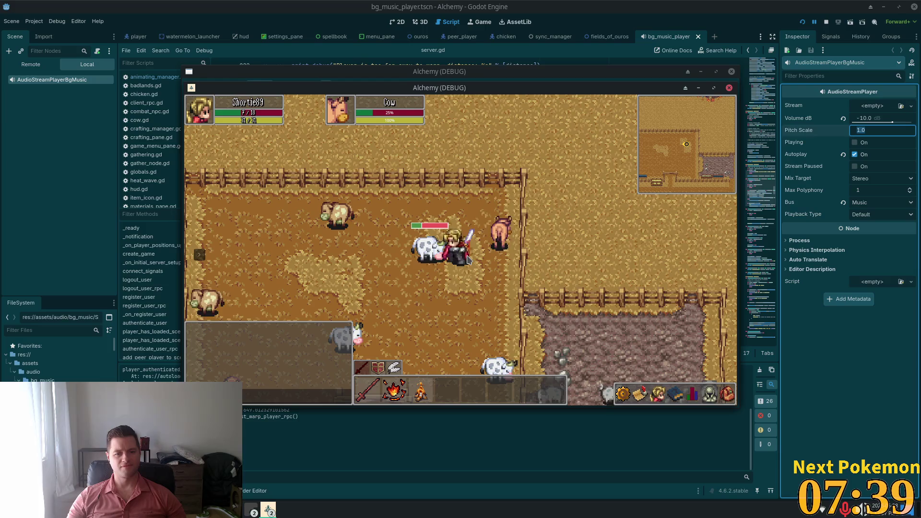
pyautogui.press('Down')
pyautogui.press('Up')
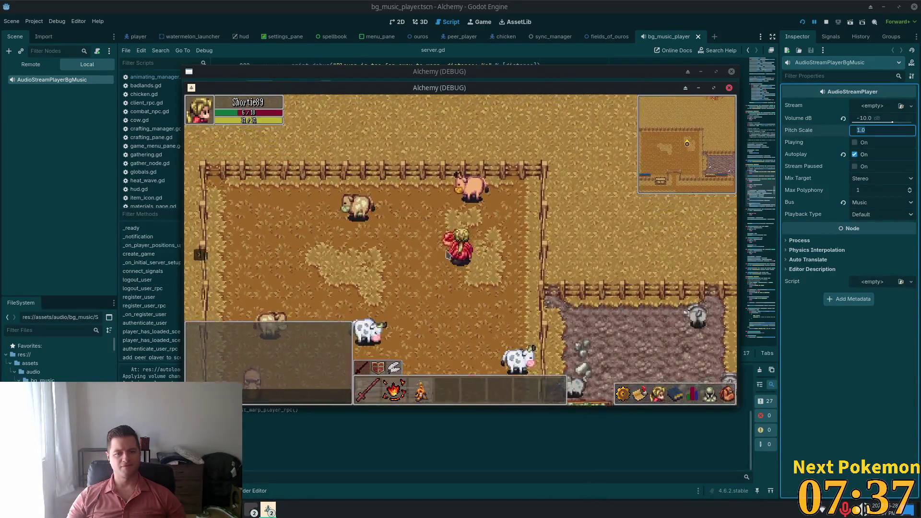
pyautogui.press('Down')
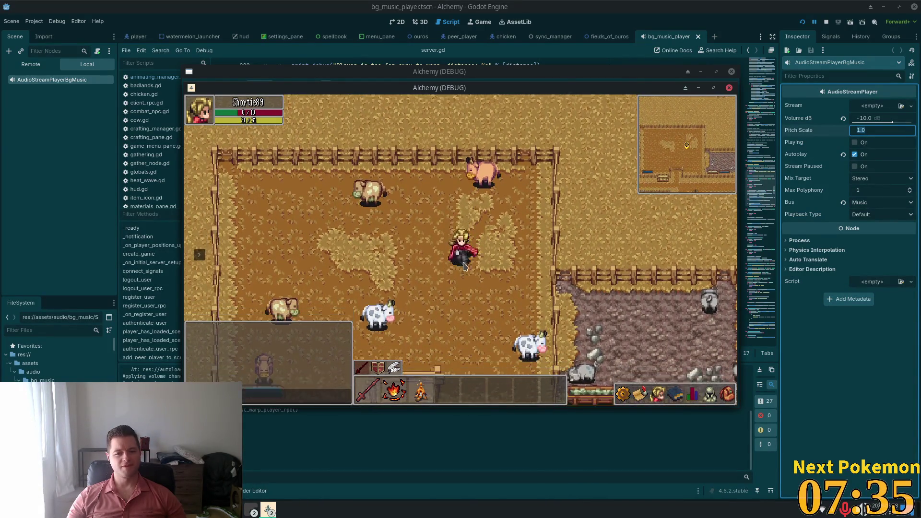
pyautogui.press('Left')
pyautogui.press('Down')
pyautogui.press('Left')
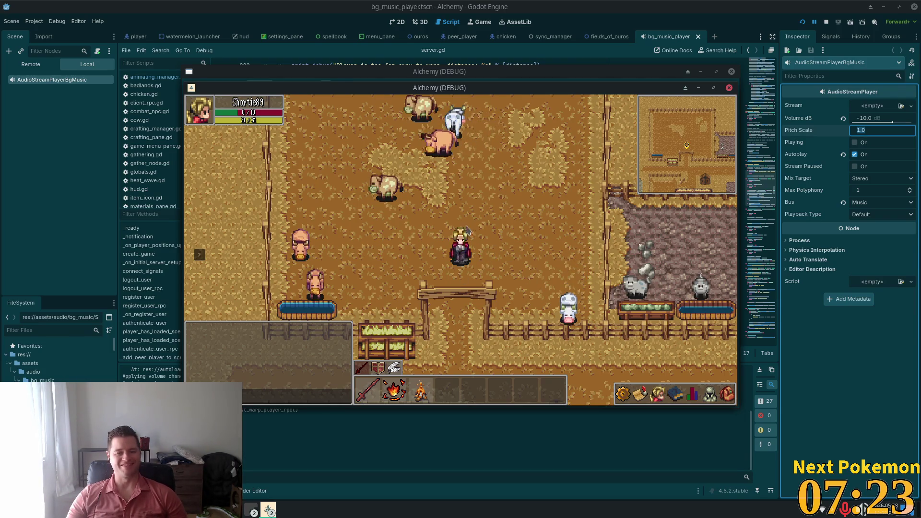
pyautogui.press('w')
pyautogui.click(437, 252)
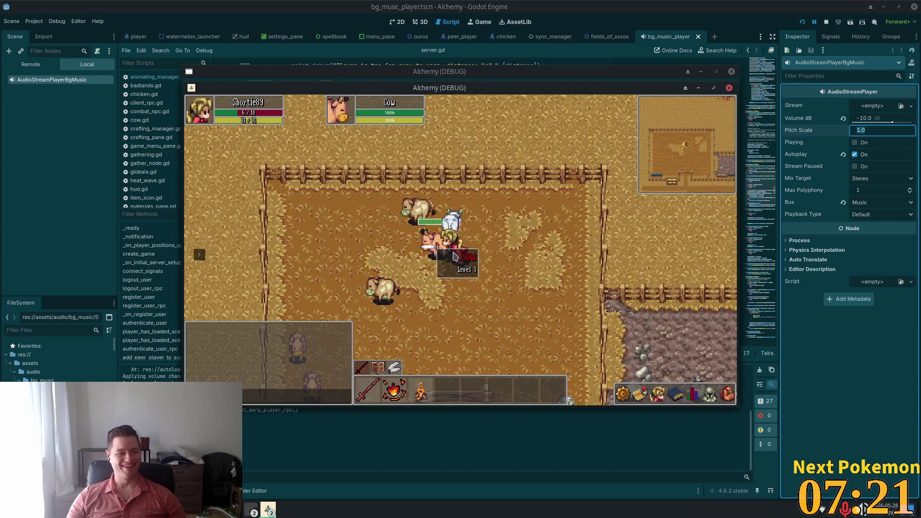
pyautogui.press('d')
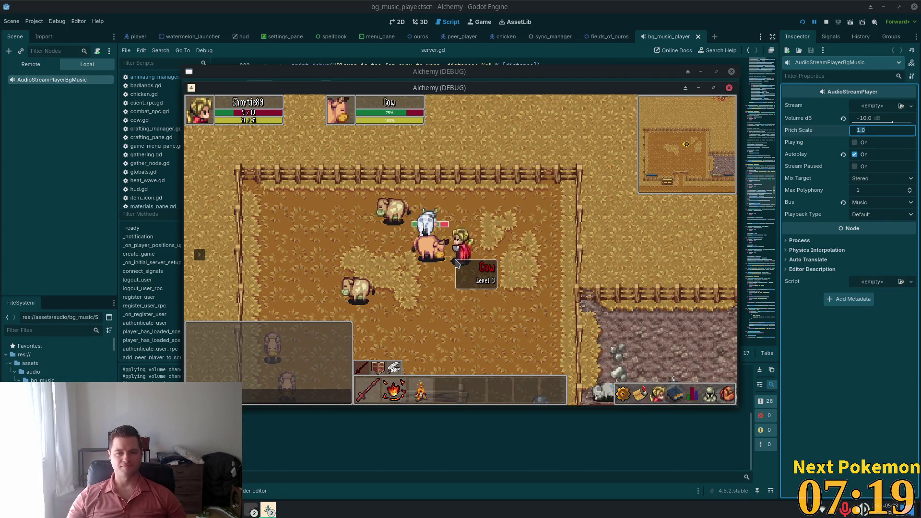
pyautogui.press('a')
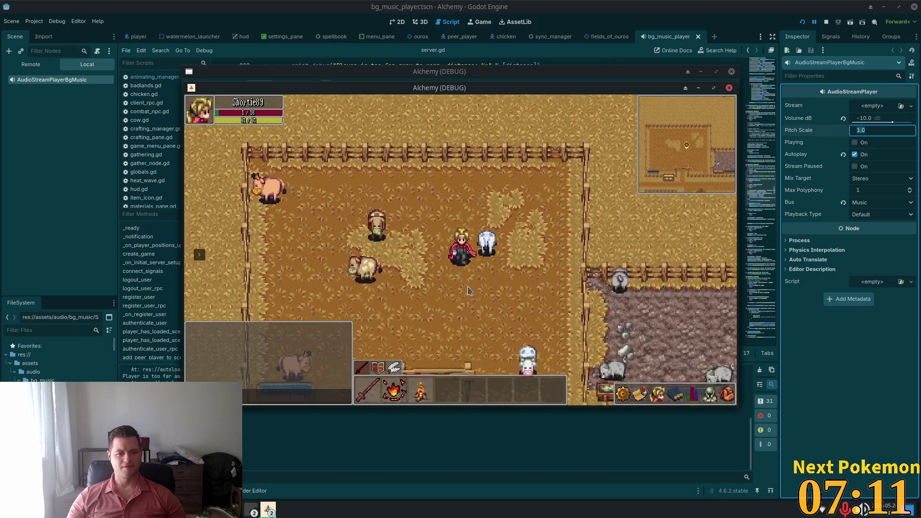
# Walk out the pen gate, past the wells and the inn, across the stone river bridge.
pyautogui.press('s')
pyautogui.press('a')
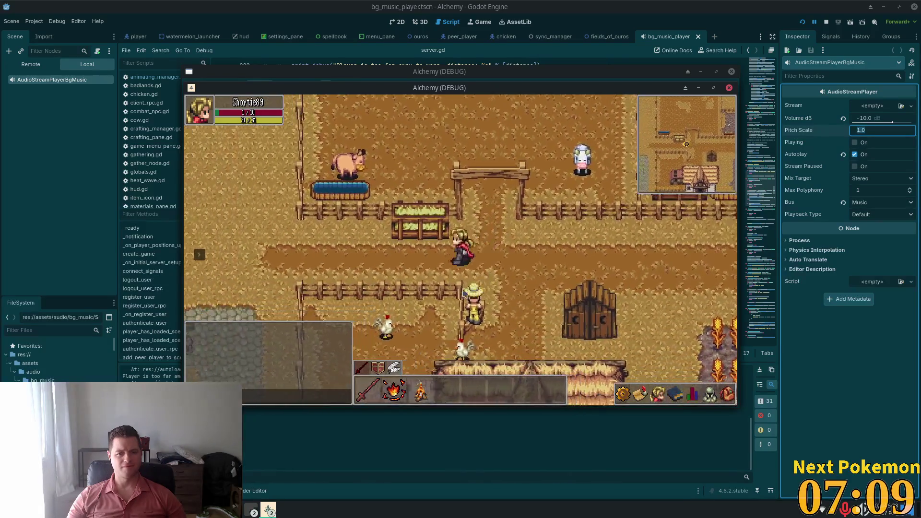
pyautogui.press('w')
pyautogui.press('a')
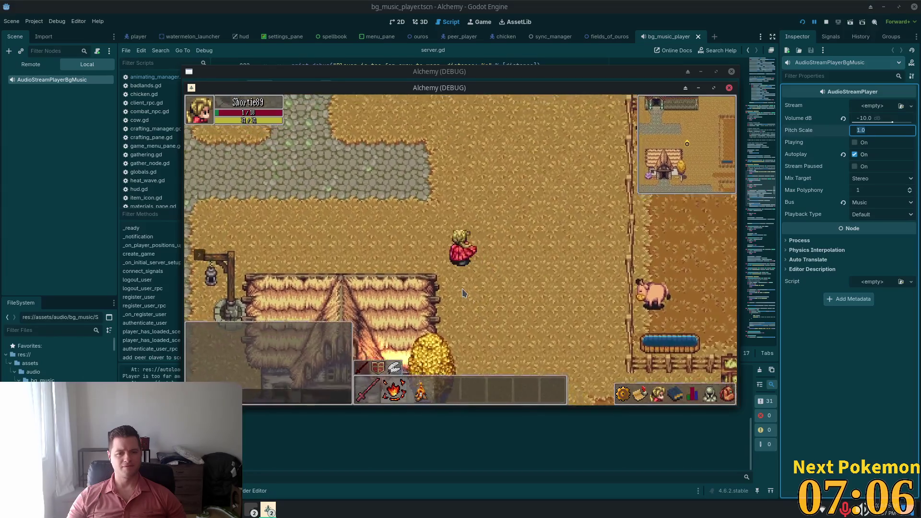
pyautogui.press('w')
pyautogui.press('a')
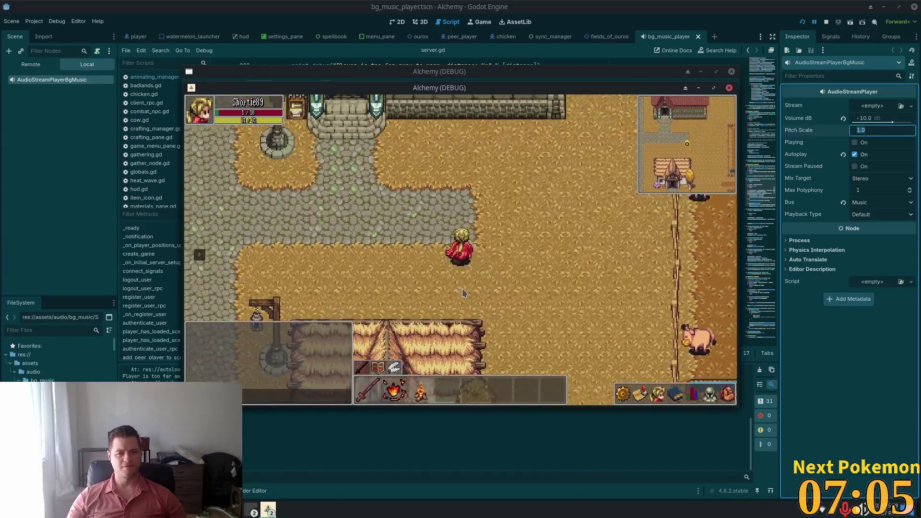
pyautogui.press('a')
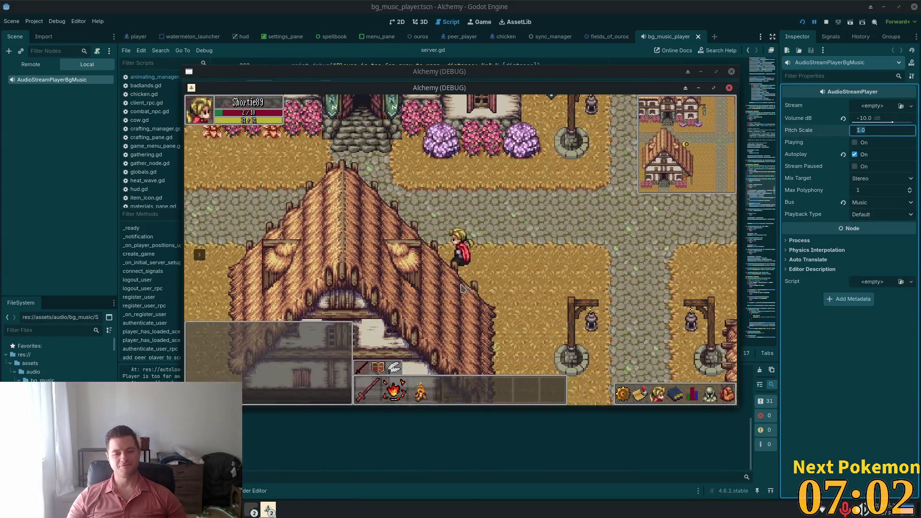
pyautogui.press('w')
pyautogui.press('a')
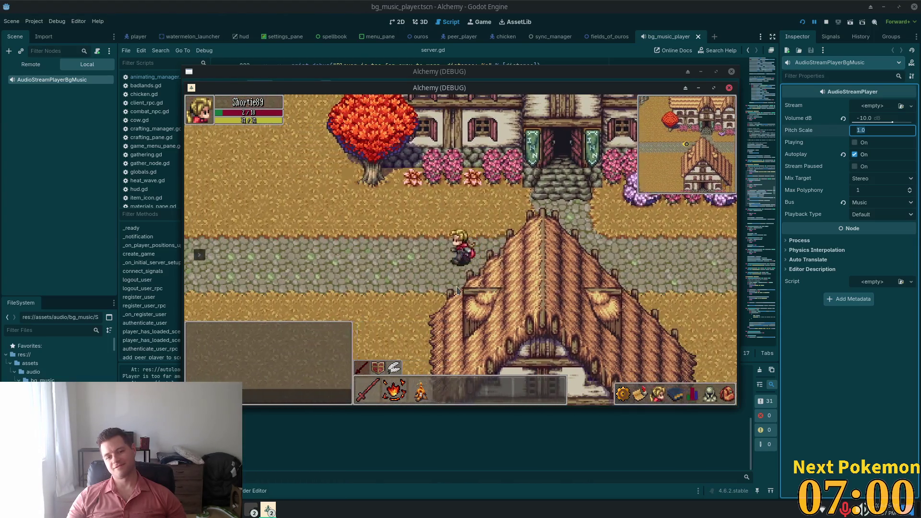
pyautogui.press('a')
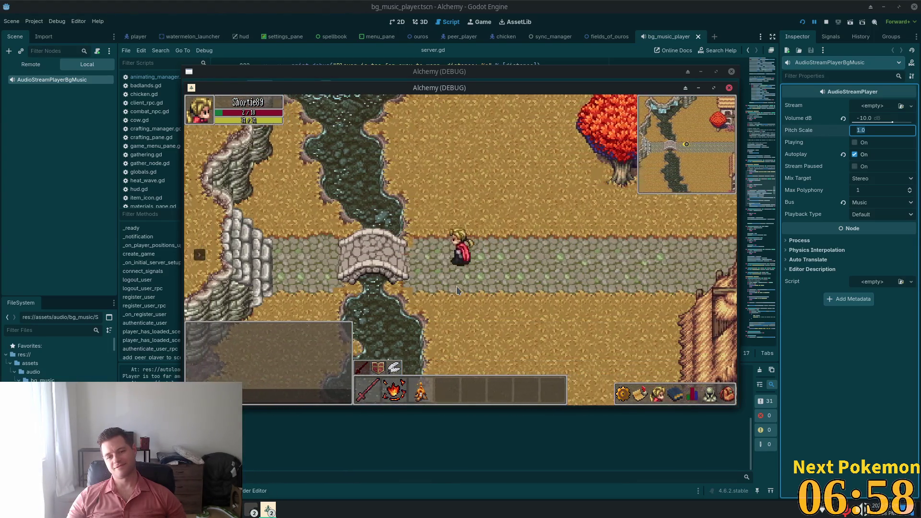
pyautogui.press('a')
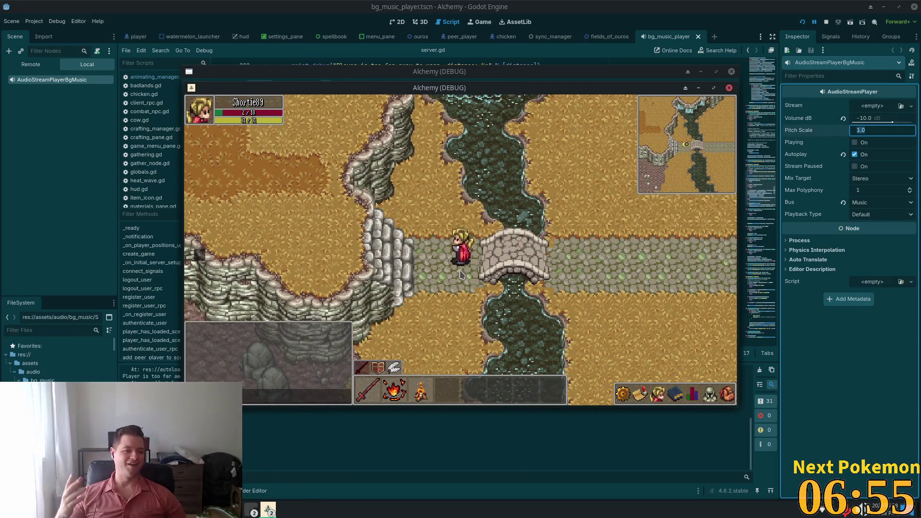
# Walk back east over the bridge to the inn, briefly glancing at qBittorrent.
pyautogui.press('d')
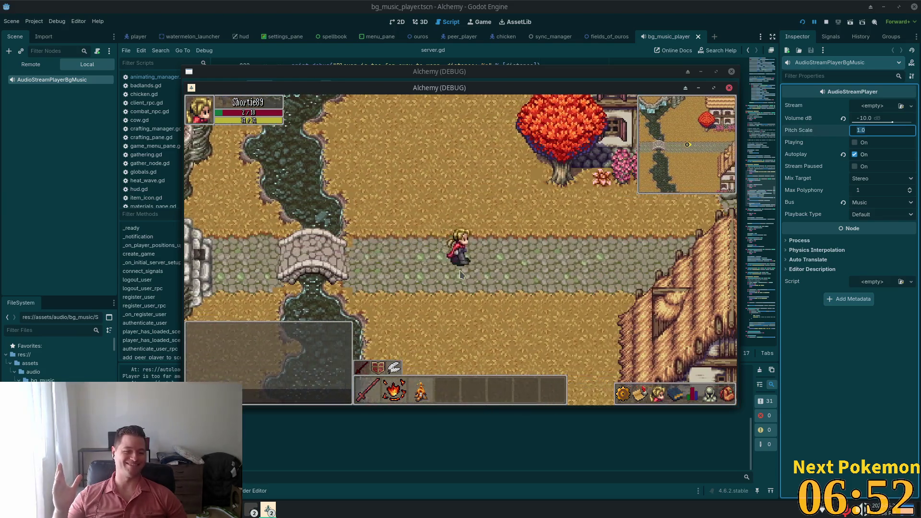
pyautogui.press('d')
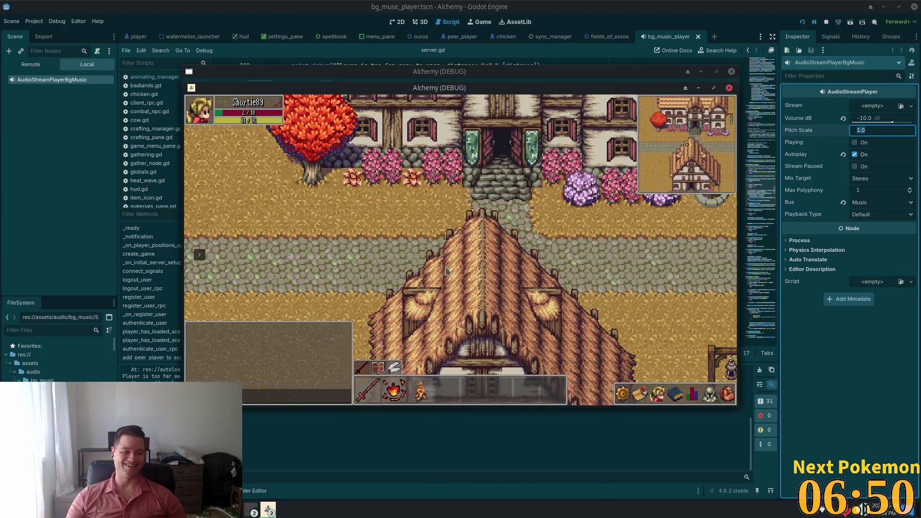
pyautogui.press('d')
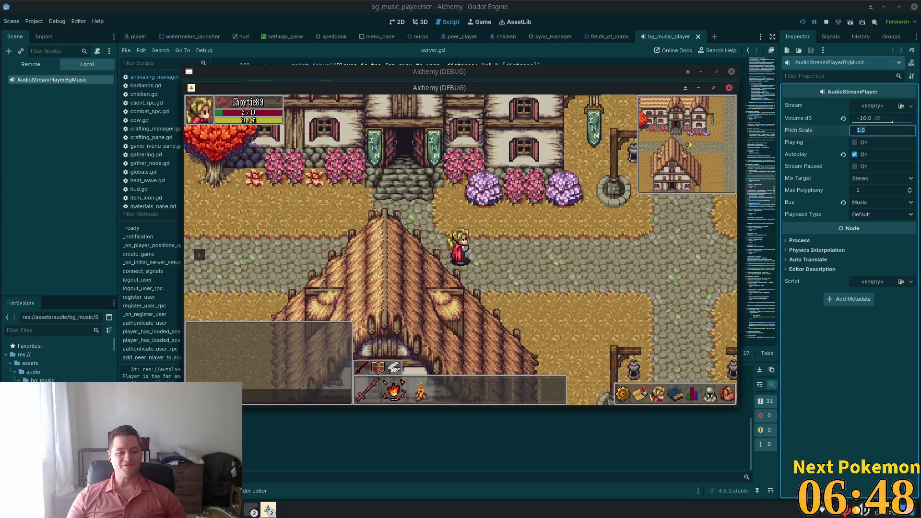
pyautogui.hotkey('alt', 'Tab')
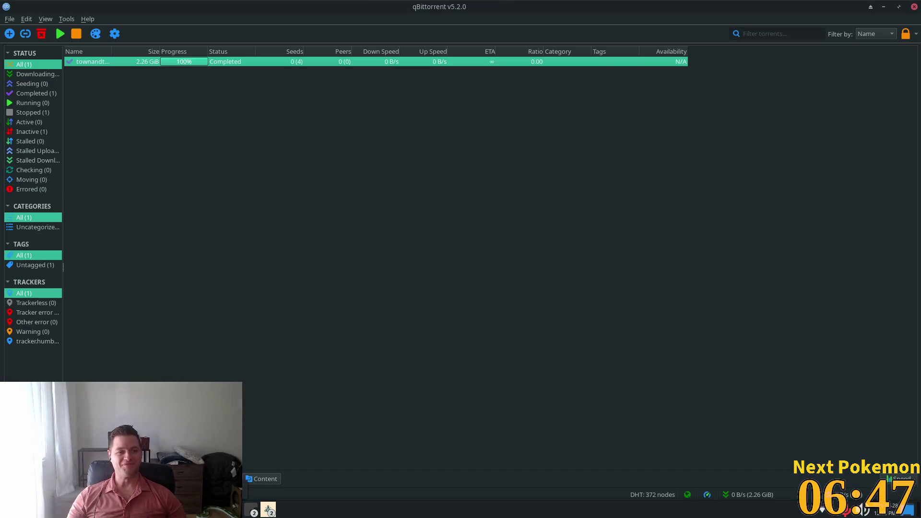
pyautogui.hotkey('alt', 'Tab')
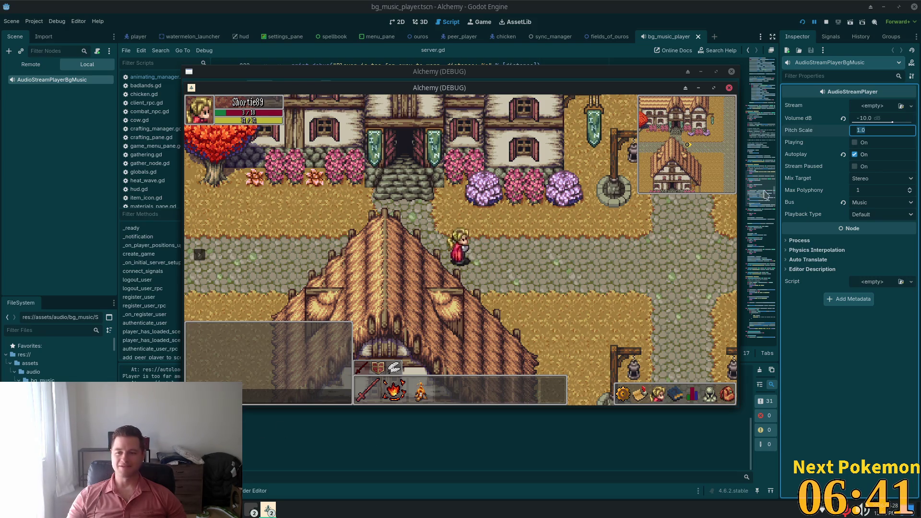
# Try -20 dB for the music volume, save the scene, and walk a bit in the game.
pyautogui.click(872, 119)
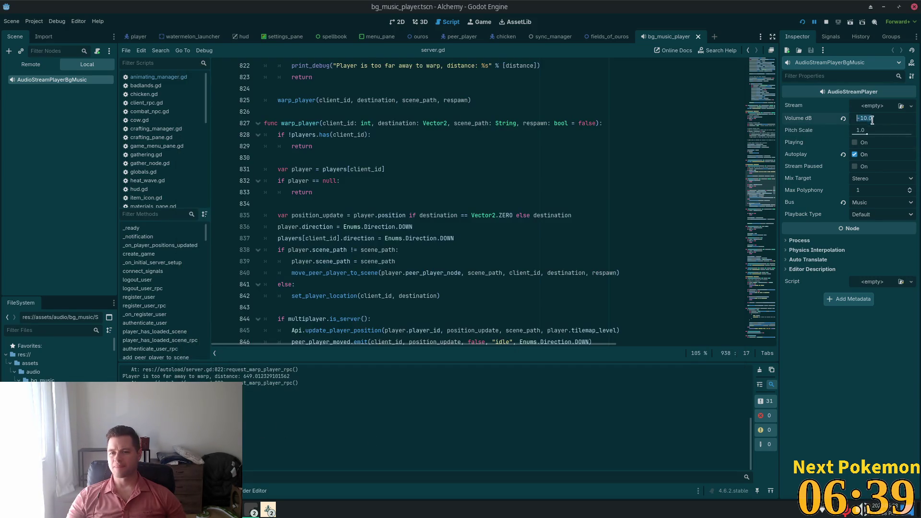
pyautogui.write('-')
pyautogui.press('Tab')
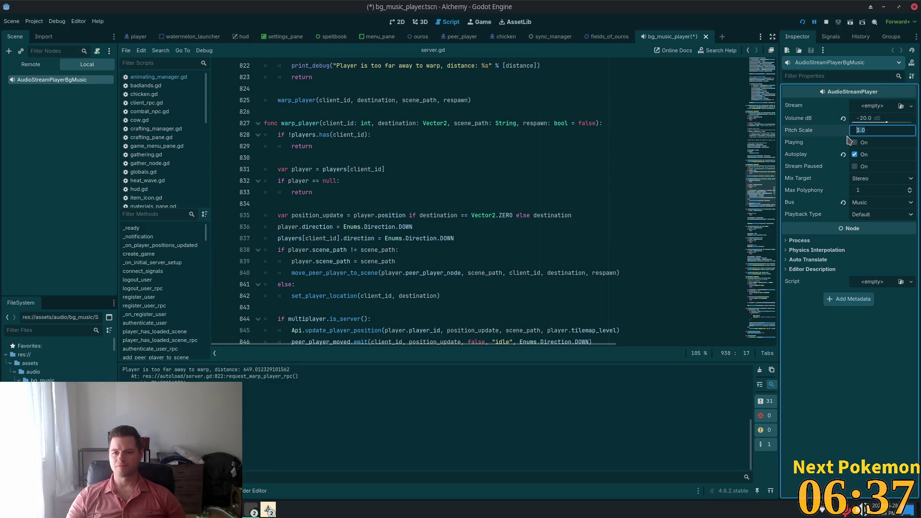
pyautogui.hotkey('ctrl', 's')
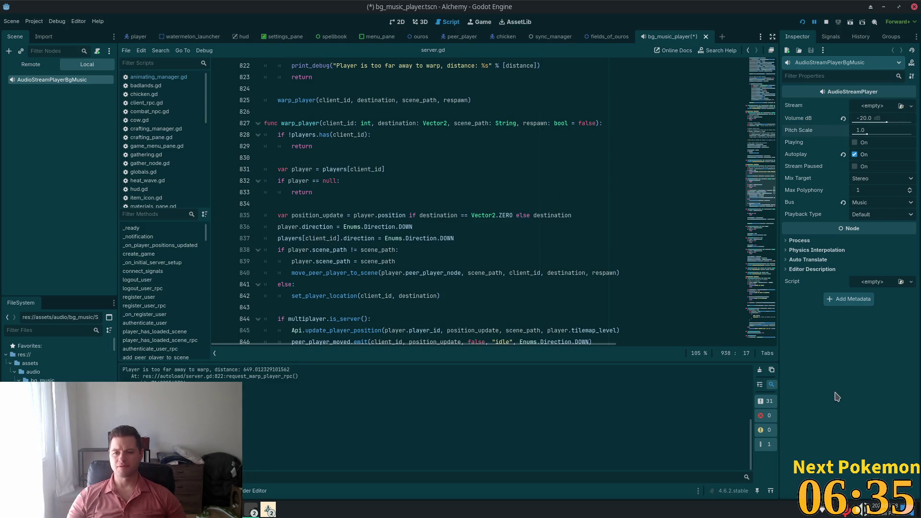
pyautogui.hotkey('alt', 'Tab')
pyautogui.press('d')
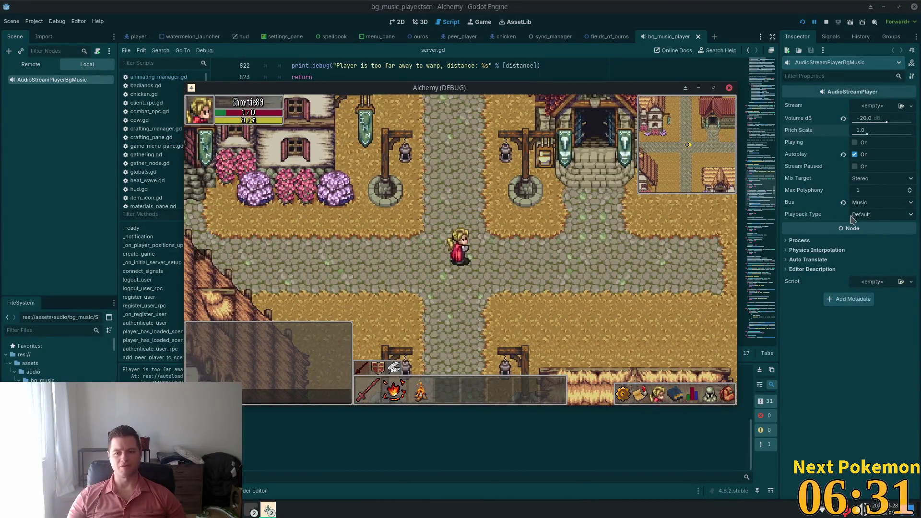
# Change the music Volume dB to -15.0 and bring the running game back to front.
pyautogui.click(868, 120)
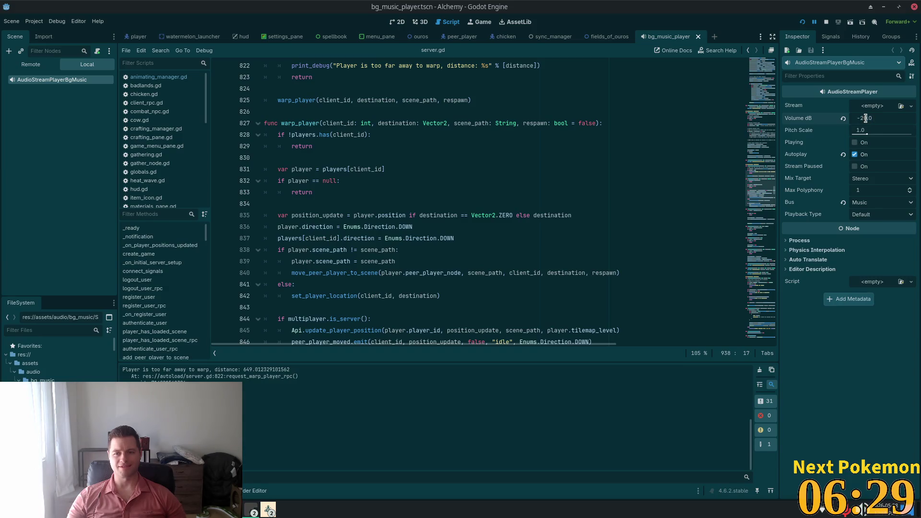
pyautogui.write('-15')
pyautogui.press('Tab')
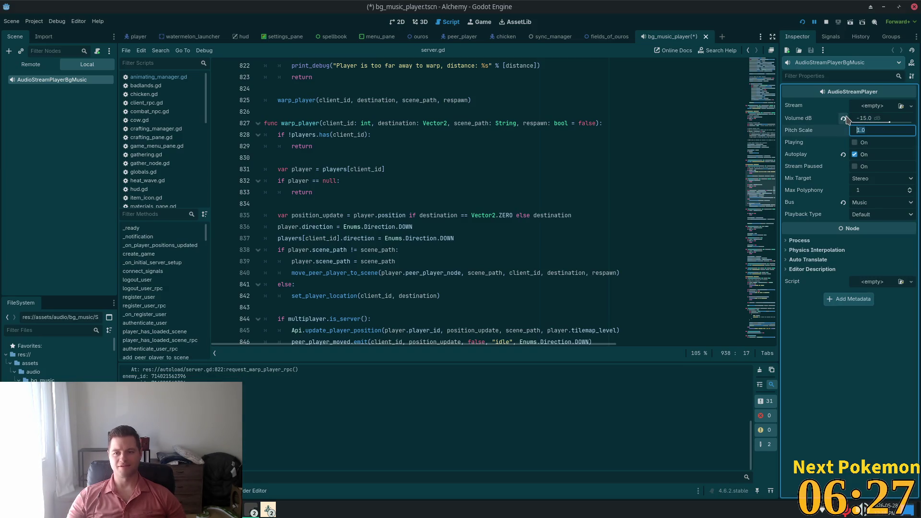
pyautogui.hotkey('alt', 'Tab')
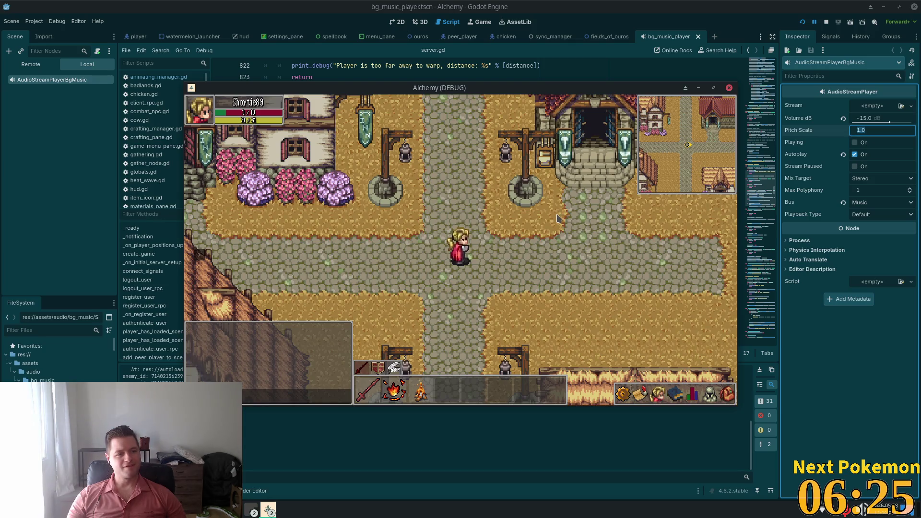
# Walk west over the stone bridge to the flower beds, then back east to the thatched house.
pyautogui.press('s')
pyautogui.press('s')
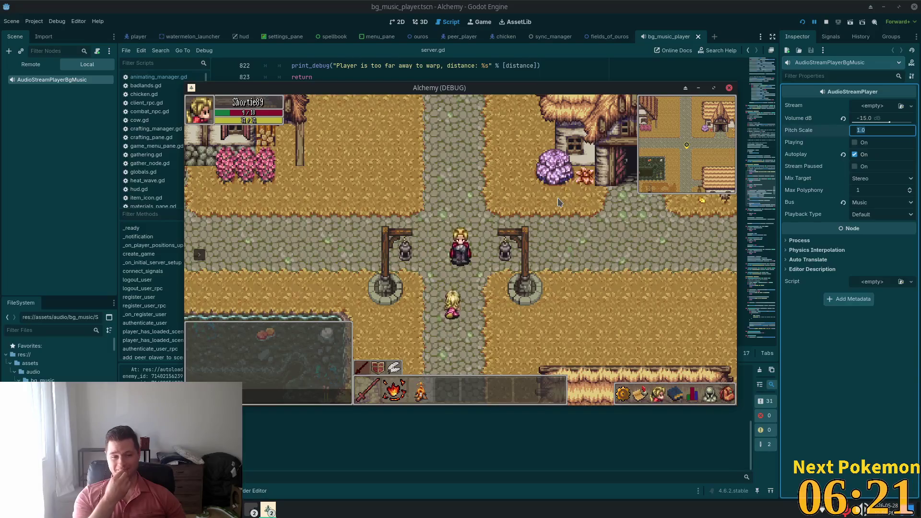
pyautogui.press('a')
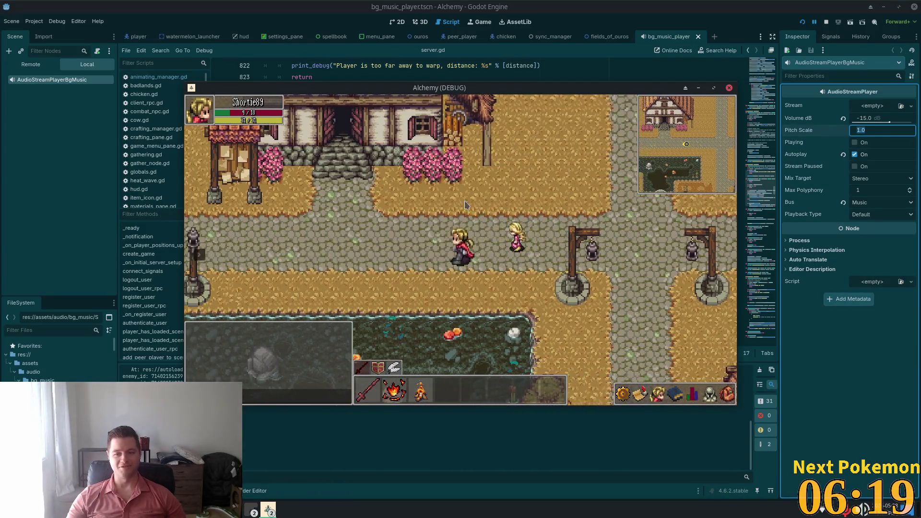
pyautogui.press('a')
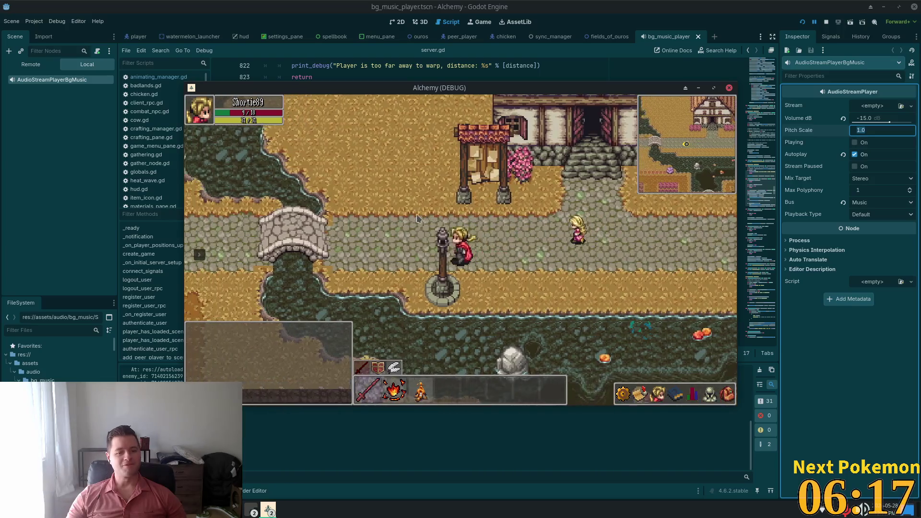
pyautogui.press('a')
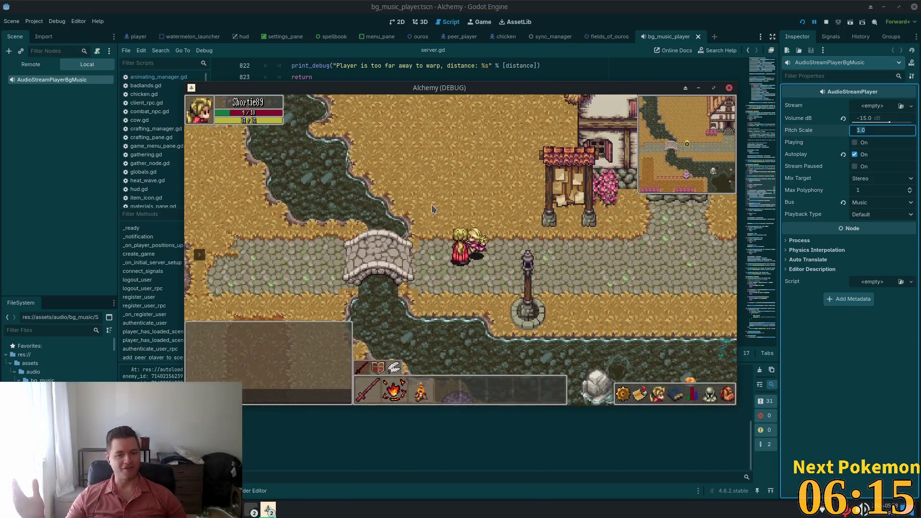
pyautogui.press('a')
pyautogui.press('s')
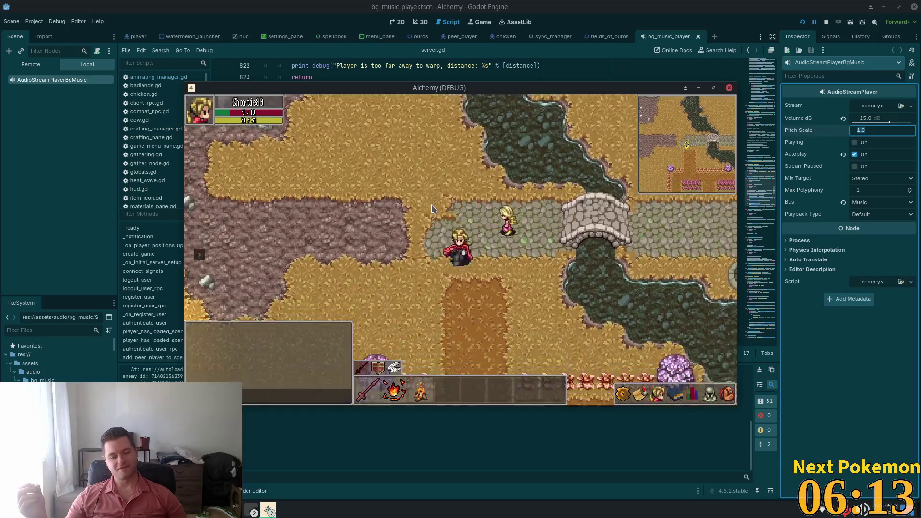
pyautogui.press('s')
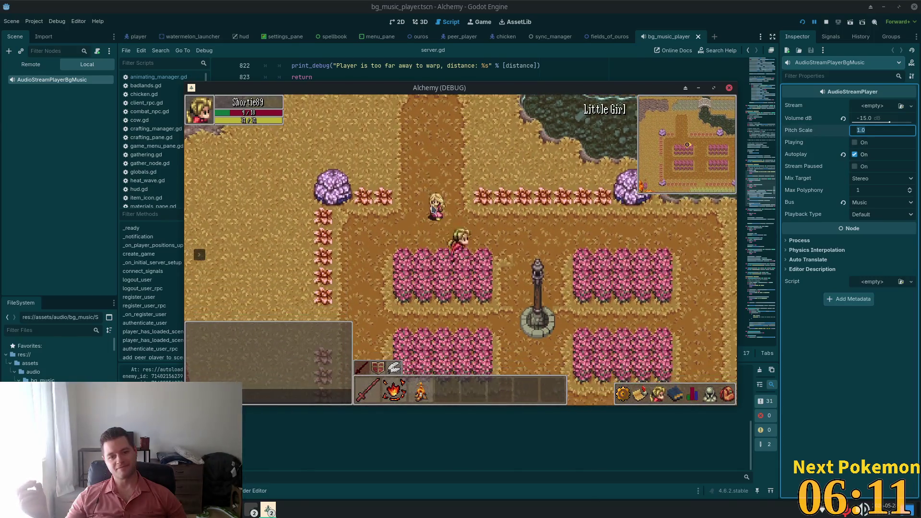
pyautogui.press('d')
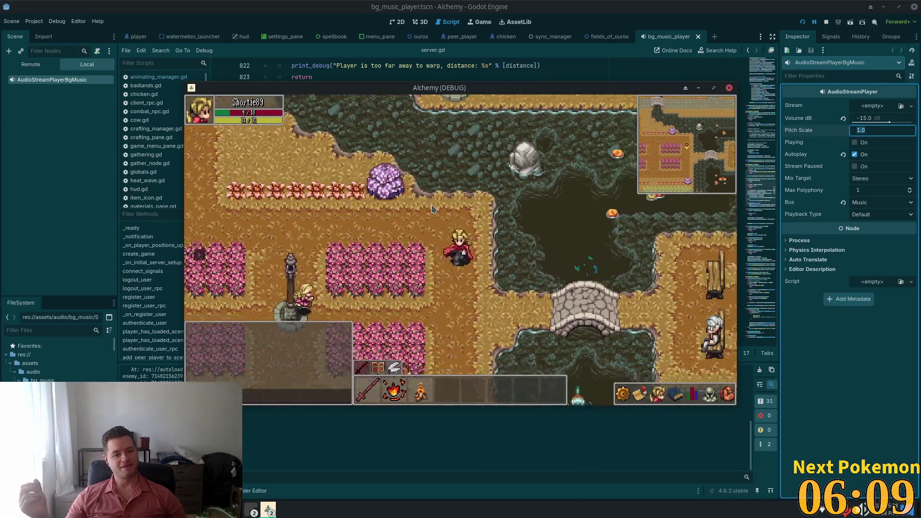
pyautogui.press('d')
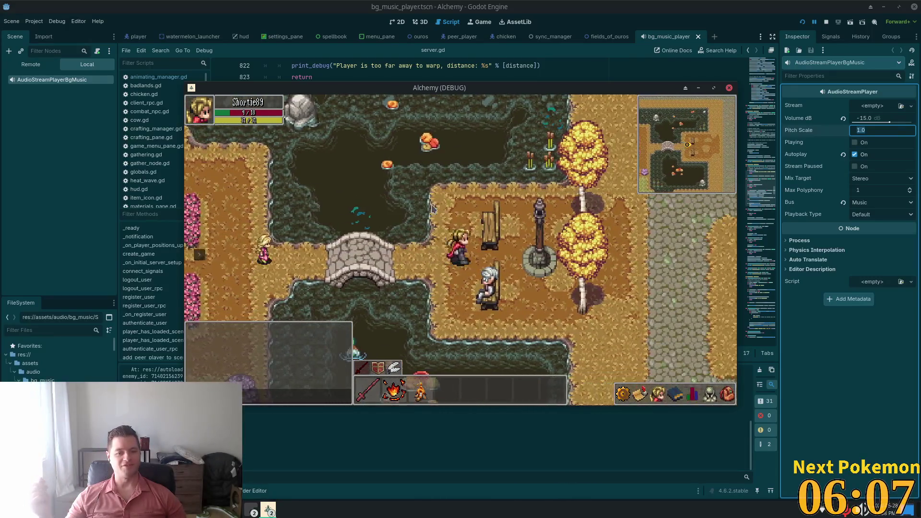
pyautogui.press('d')
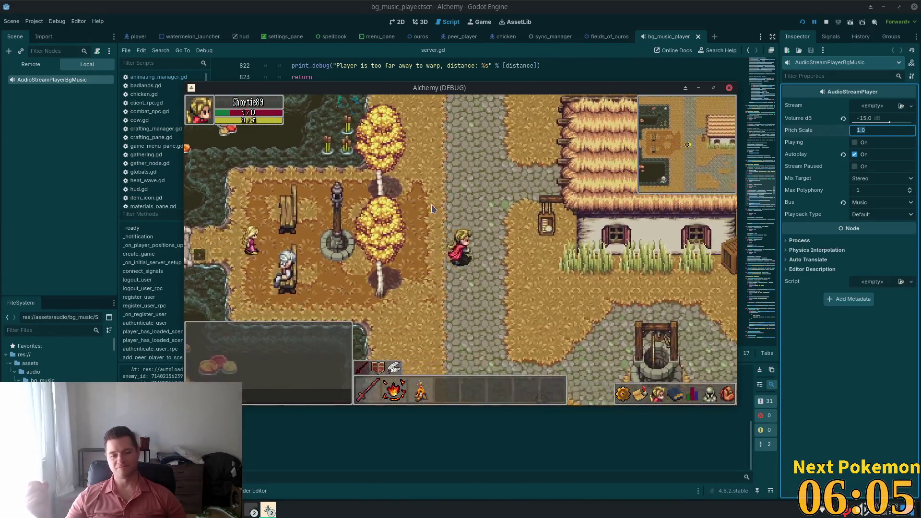
# Walk south past the well into the shop and back out.
pyautogui.press('s')
pyautogui.press('Down')
pyautogui.press('Right')
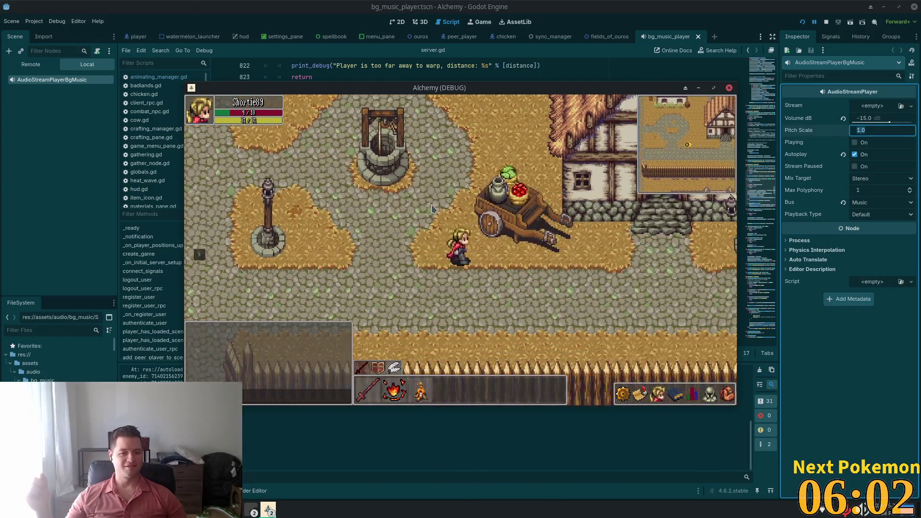
pyautogui.press('Right')
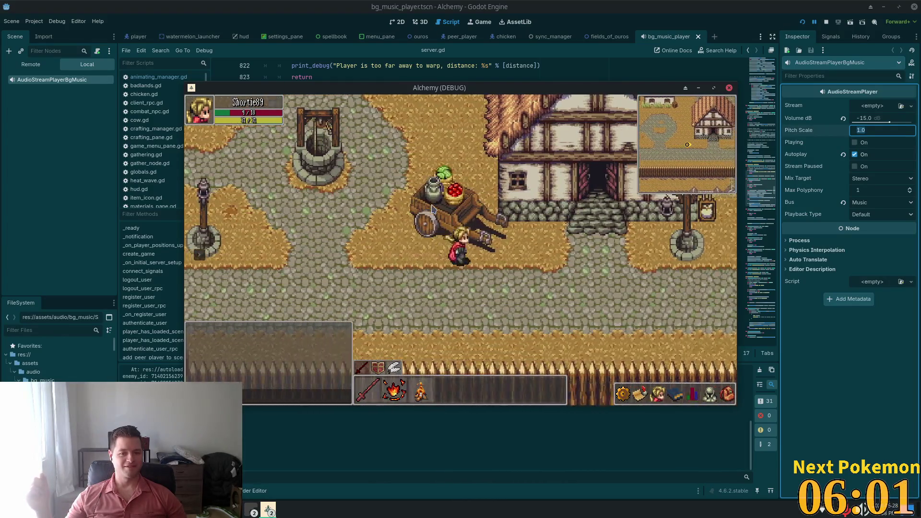
pyautogui.press('Up')
pyautogui.press('Up')
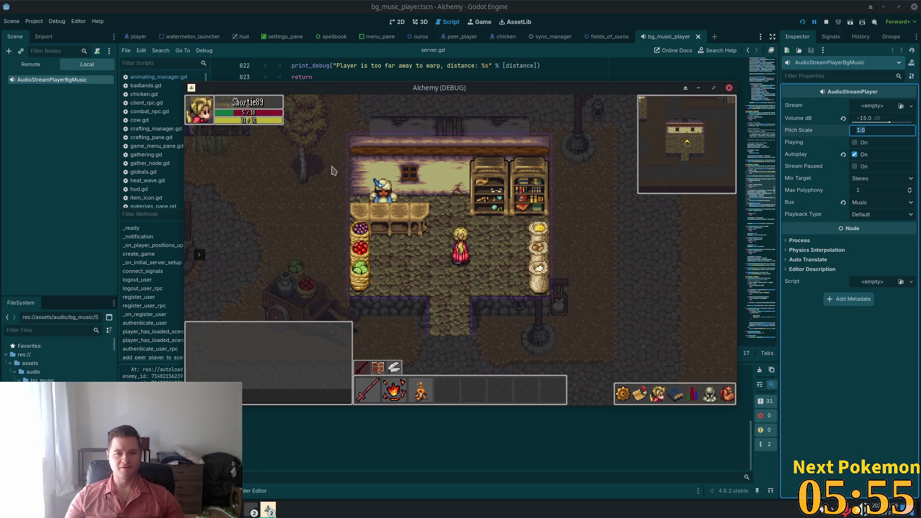
pyautogui.press('Down')
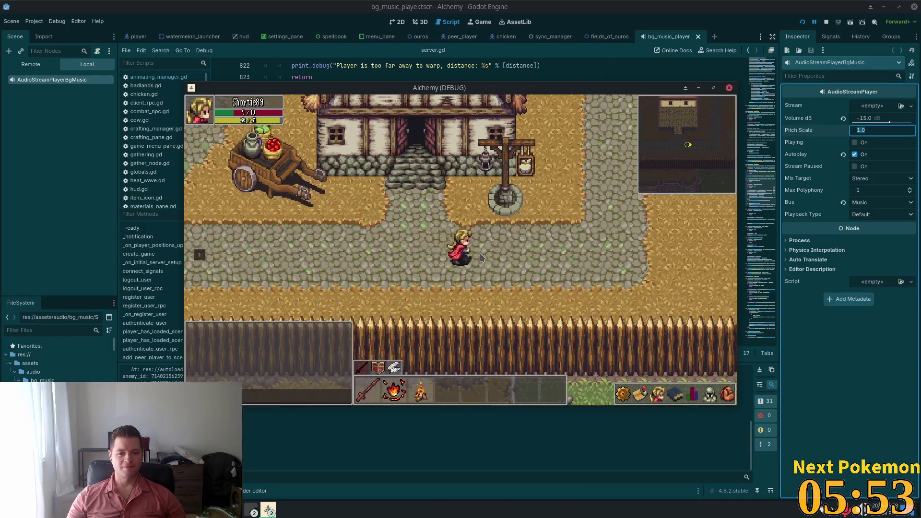
# Walk north and west through the village, then south through the palisade gate to the Fields of Ouros.
pyautogui.press('Right')
pyautogui.press('Up')
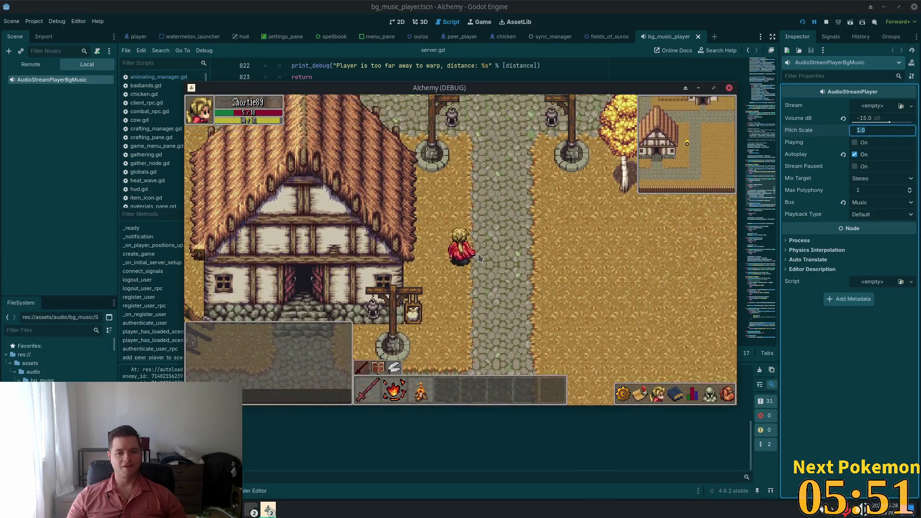
pyautogui.press('Up')
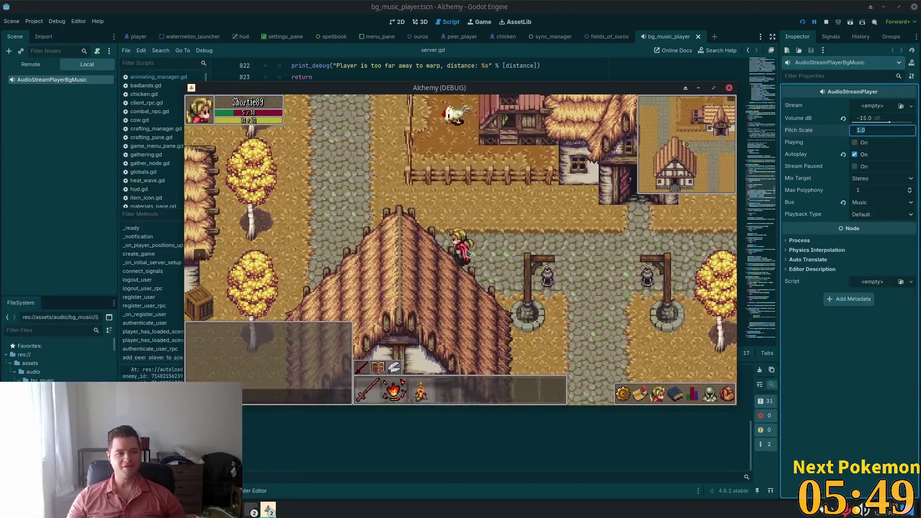
pyautogui.press('Left')
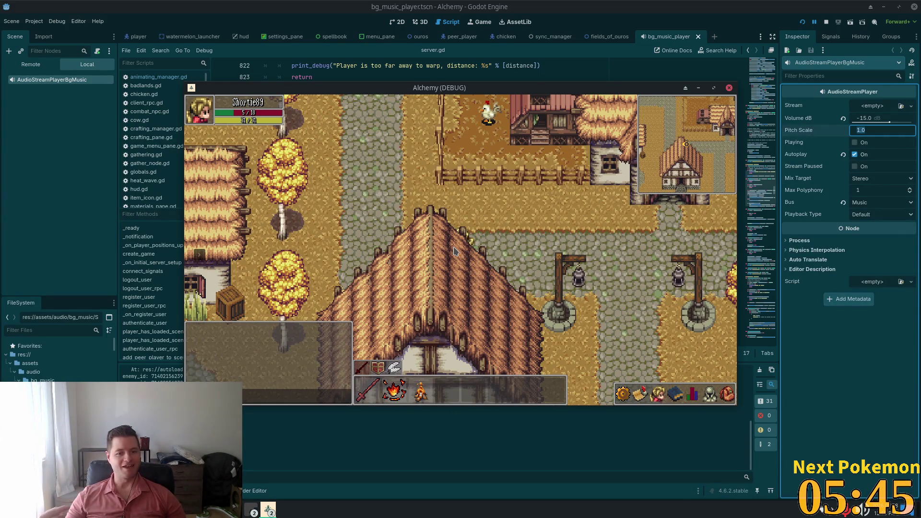
pyautogui.press('Left')
pyautogui.press('Up')
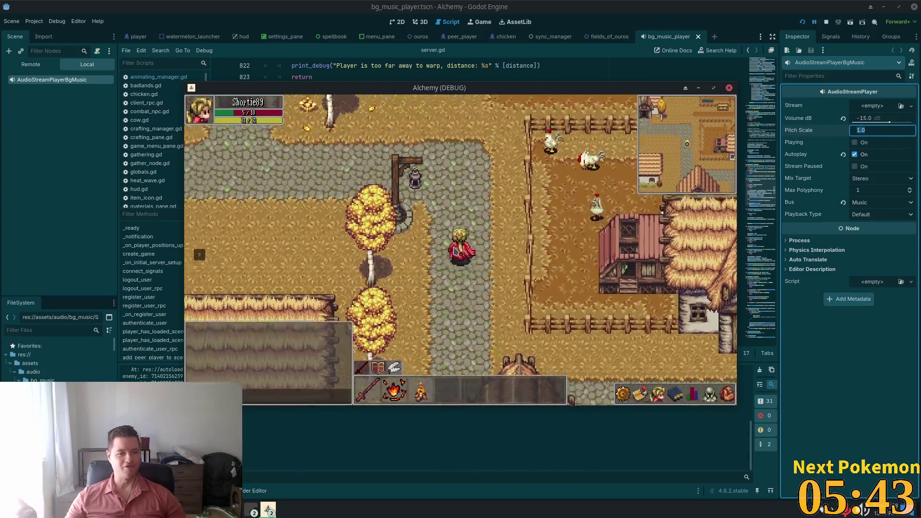
pyautogui.press('Up')
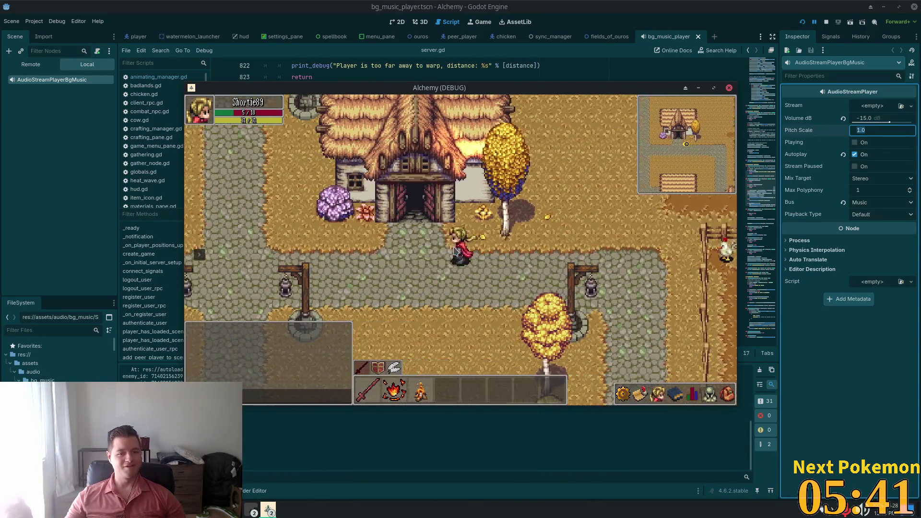
pyautogui.press('Left')
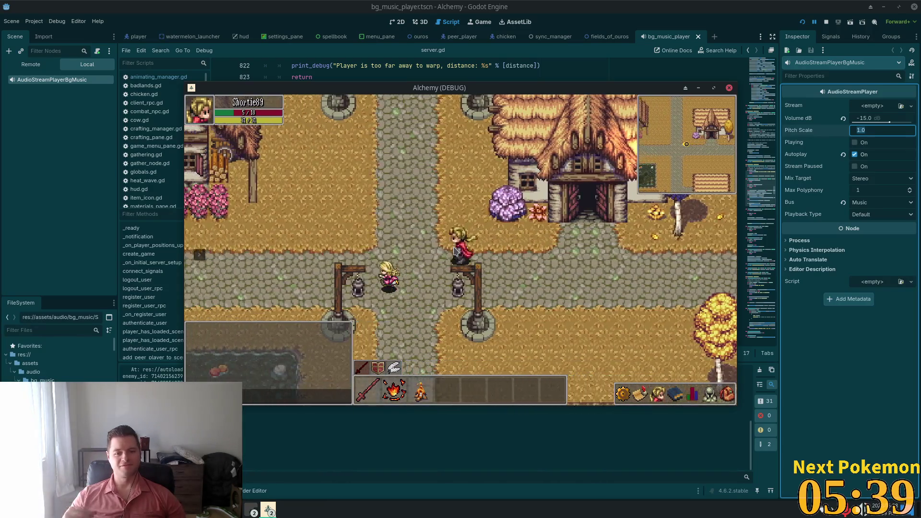
pyautogui.press('Left')
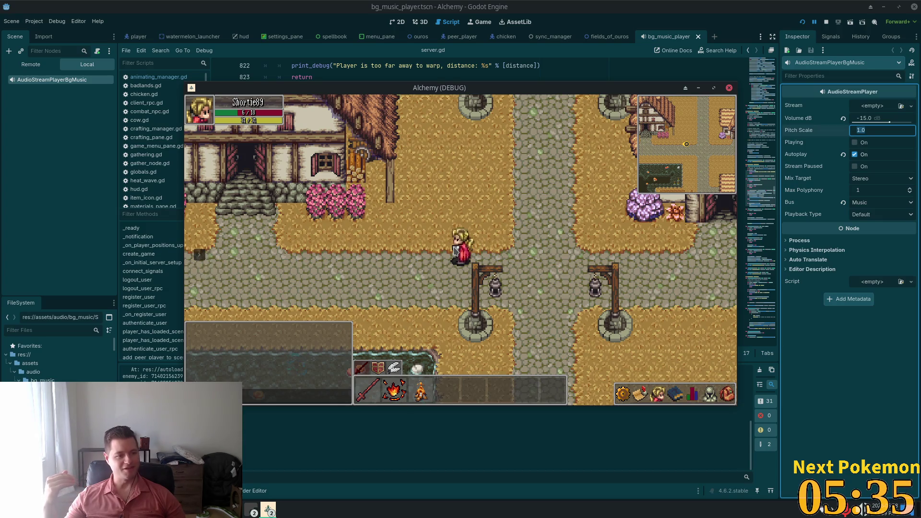
pyautogui.press('Down')
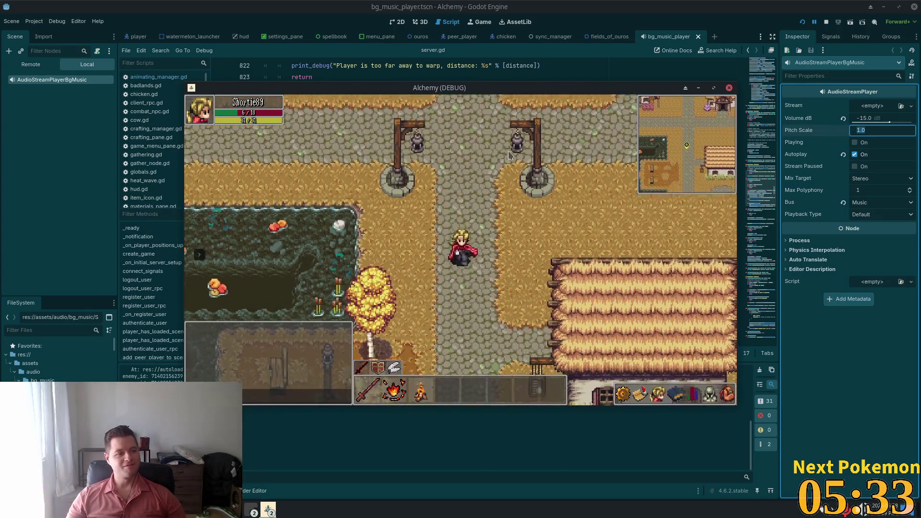
pyautogui.press('Down')
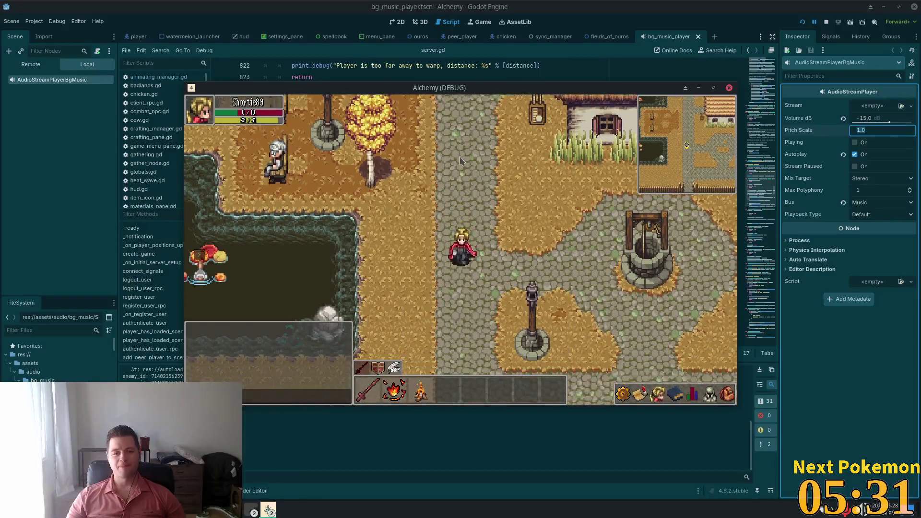
pyautogui.press('Down')
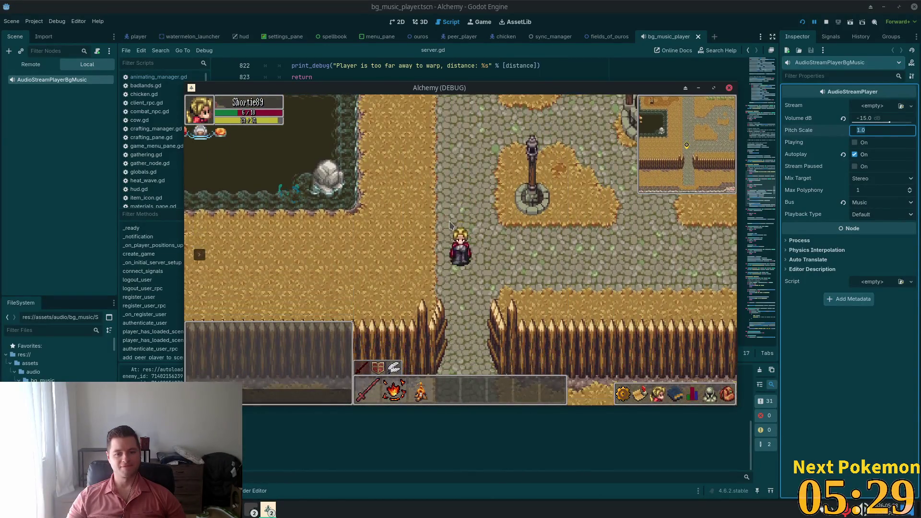
pyautogui.press('Down')
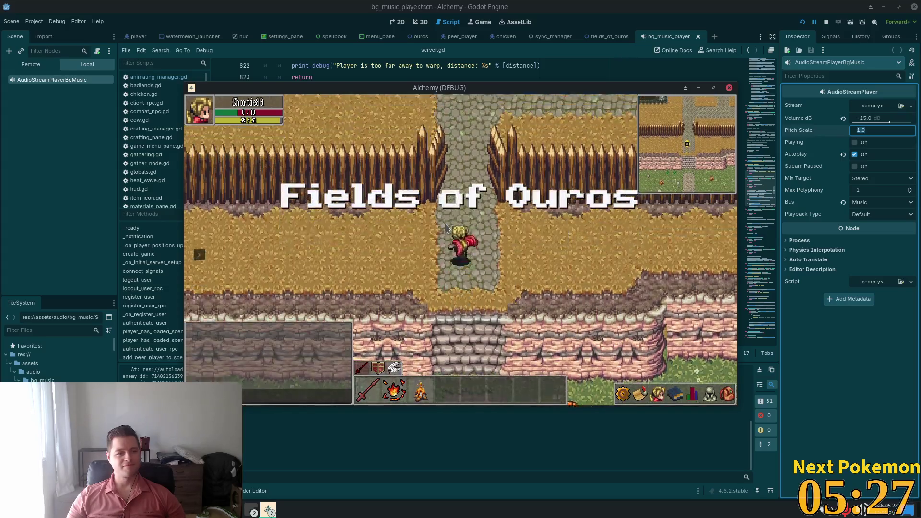
# Walk north back into Ouros, then west across the stone bridge onto the path.
pyautogui.press('Up')
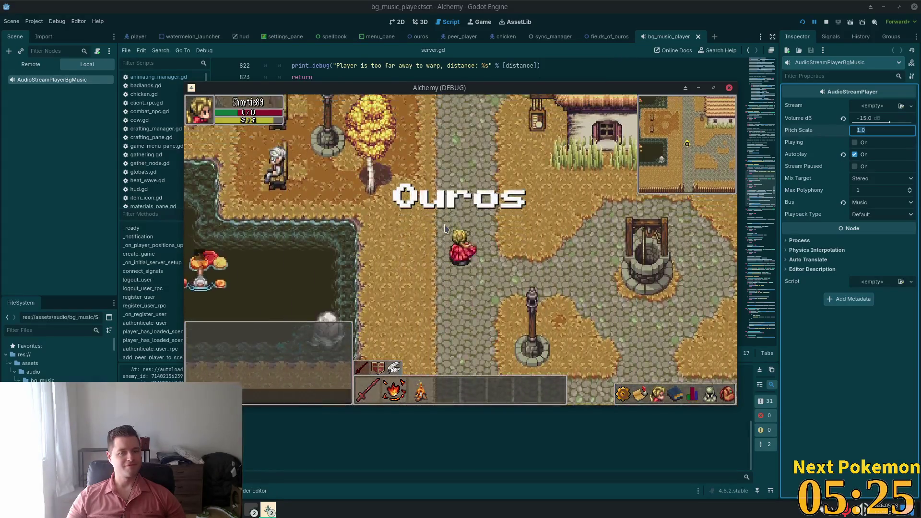
pyautogui.press('Up')
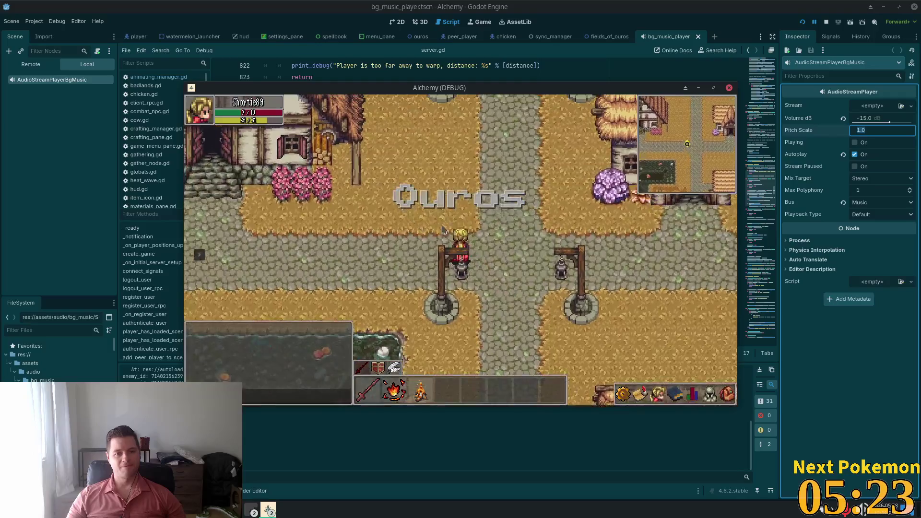
pyautogui.press('Left')
pyautogui.press('Left')
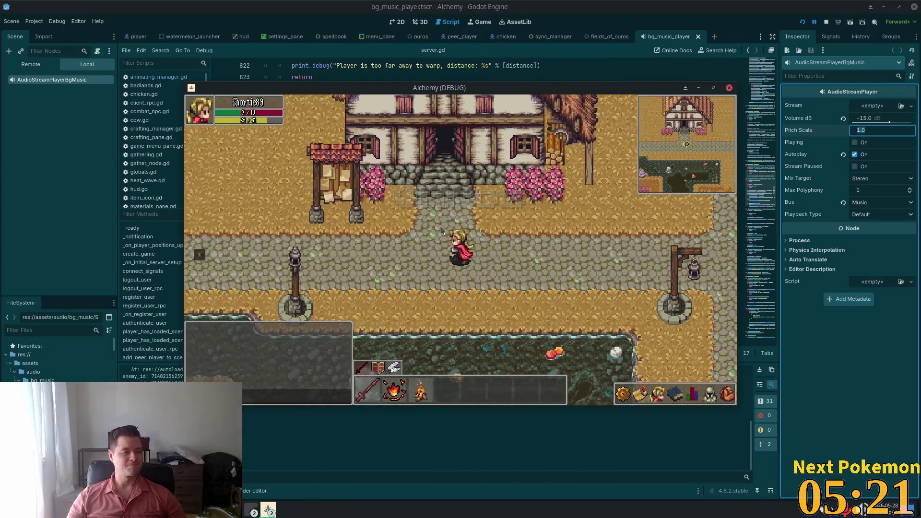
pyautogui.press('Left')
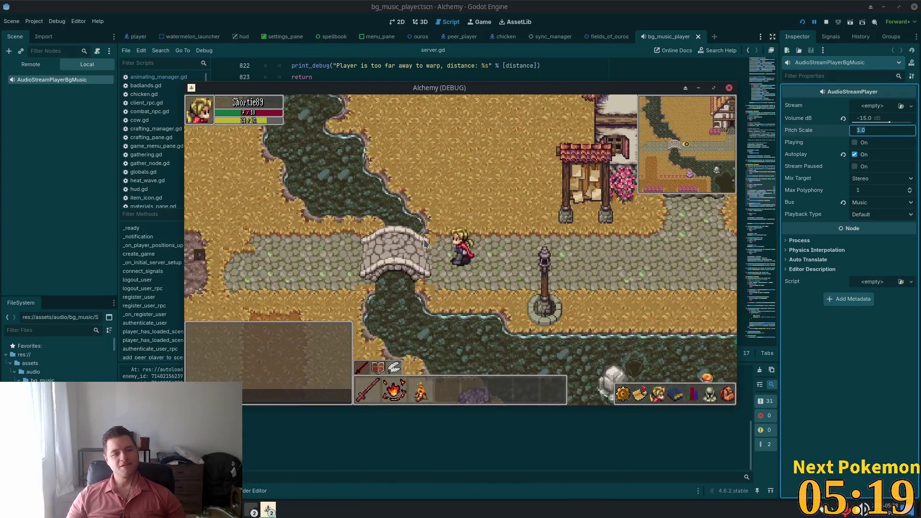
pyautogui.press('Left')
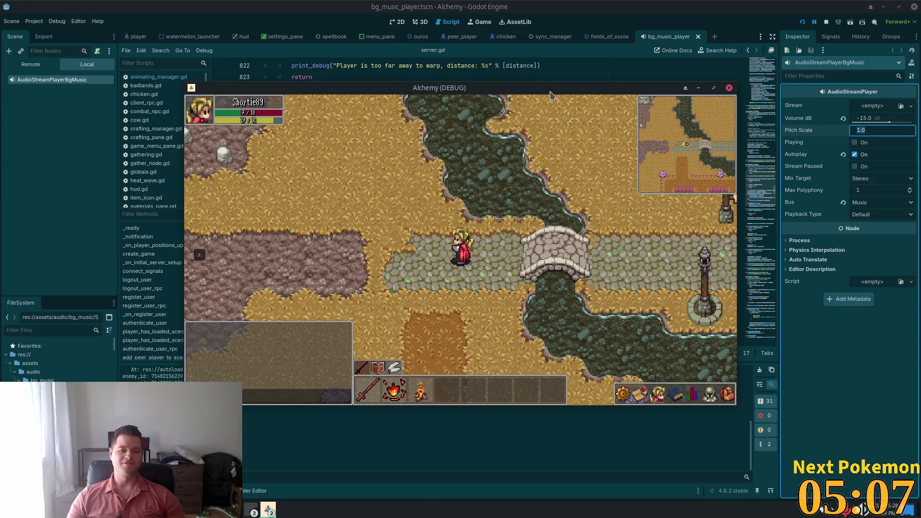
# Walk the character back to the house and inside, with the inventory open.
pyautogui.press('d')
pyautogui.click(726, 394)
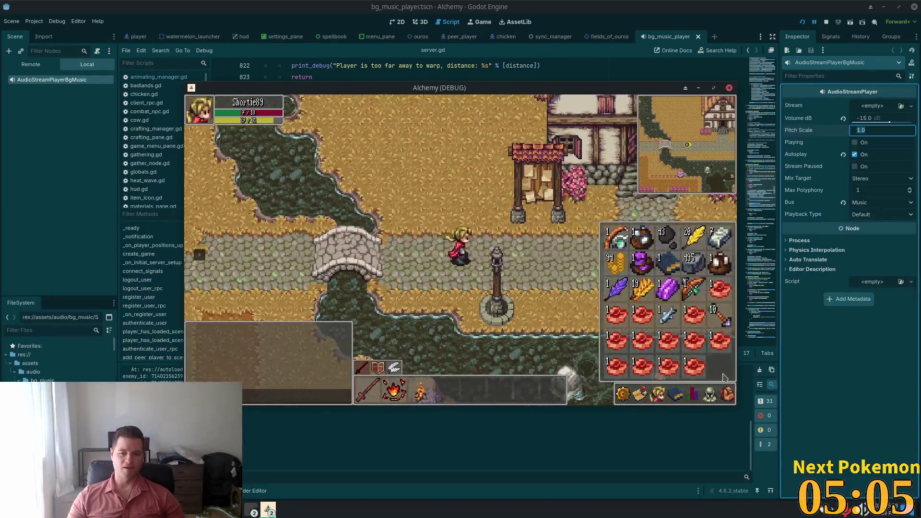
pyautogui.press('w')
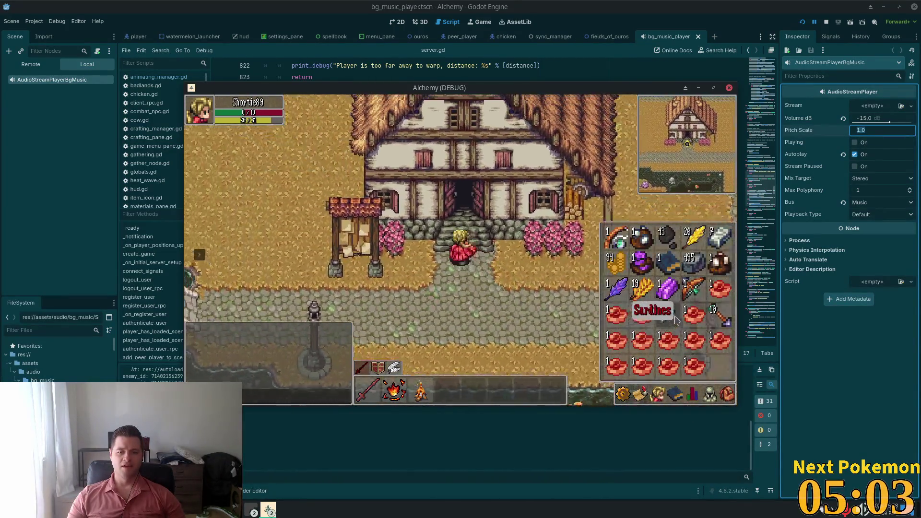
pyautogui.press('w')
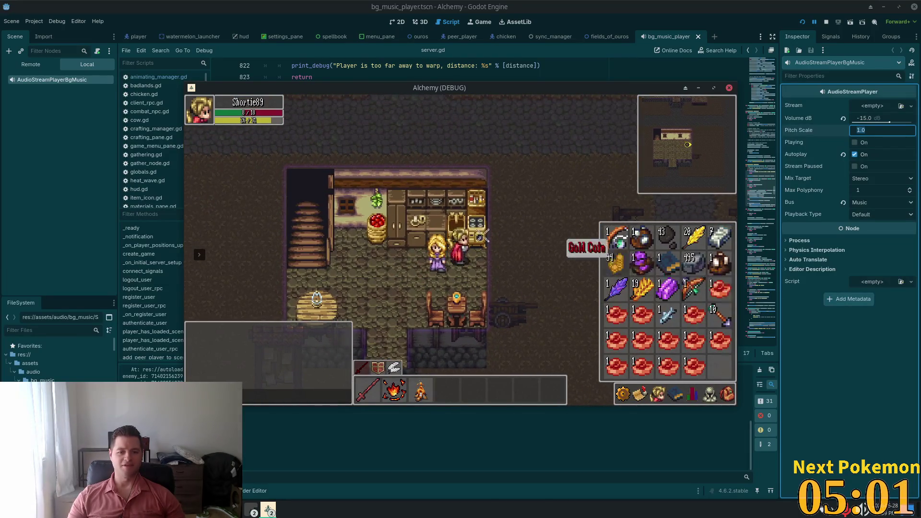
# Cook two Raw Red Meat on the house stove.
pyautogui.click(495, 237)
pyautogui.click(726, 395)
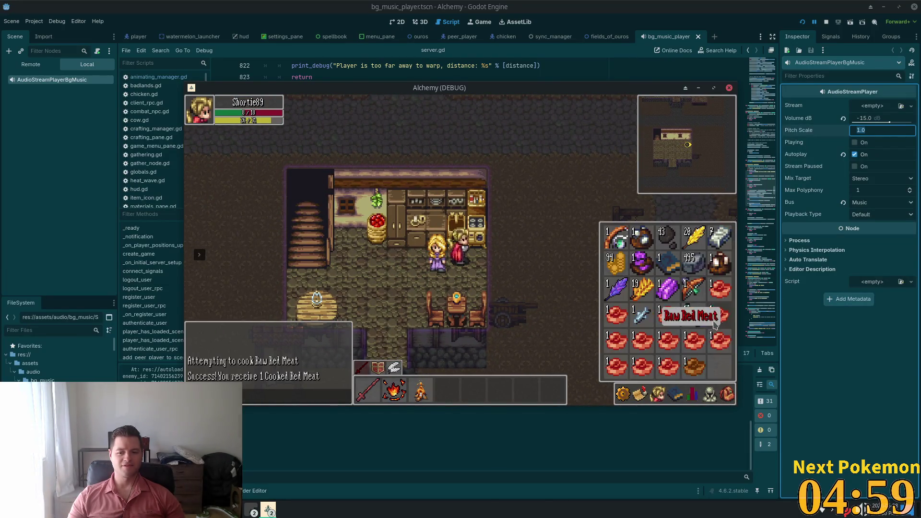
pyautogui.press('i')
pyautogui.click(475, 229)
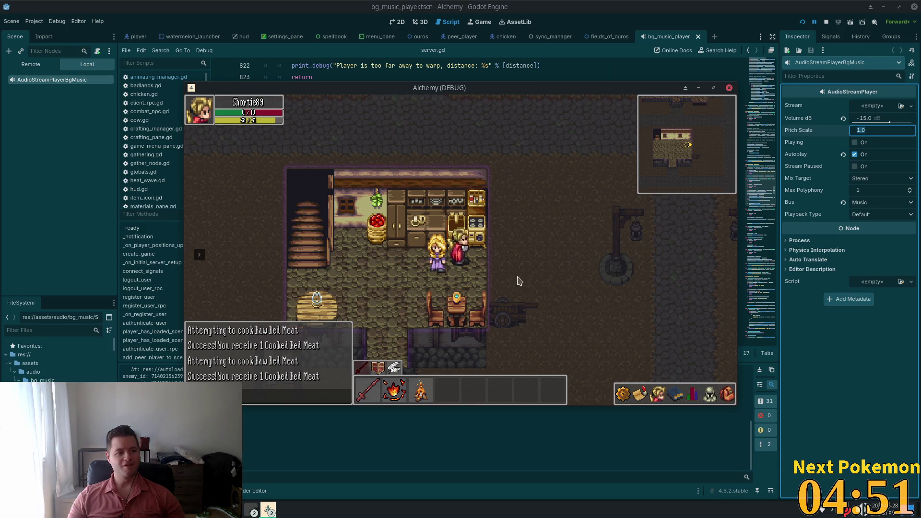
pyautogui.click(727, 394)
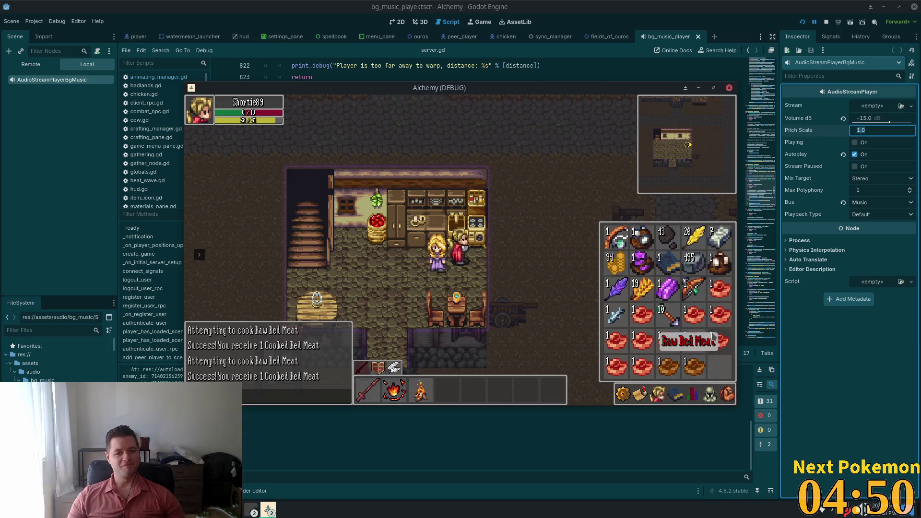
pyautogui.click(724, 294)
pyautogui.click(478, 238)
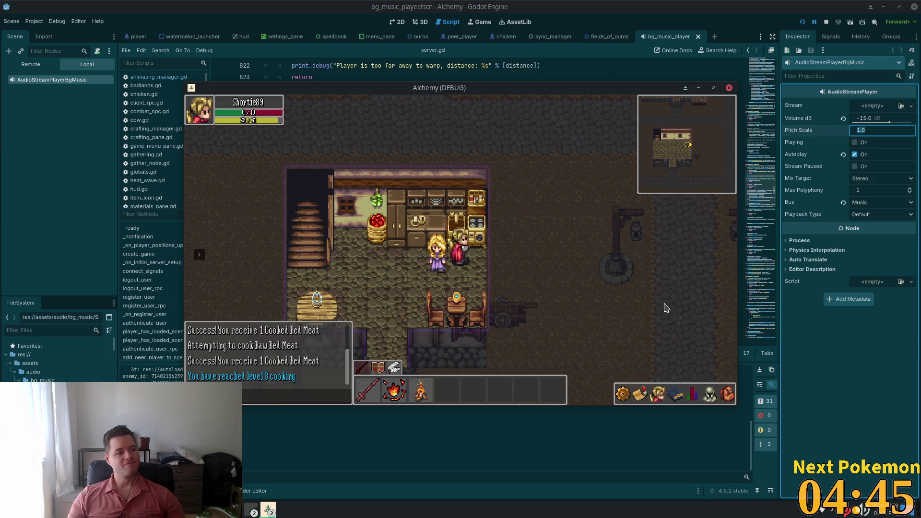
# Cook more Raw Red Meat on the stove, reaching cooking level 8.
pyautogui.press('i')
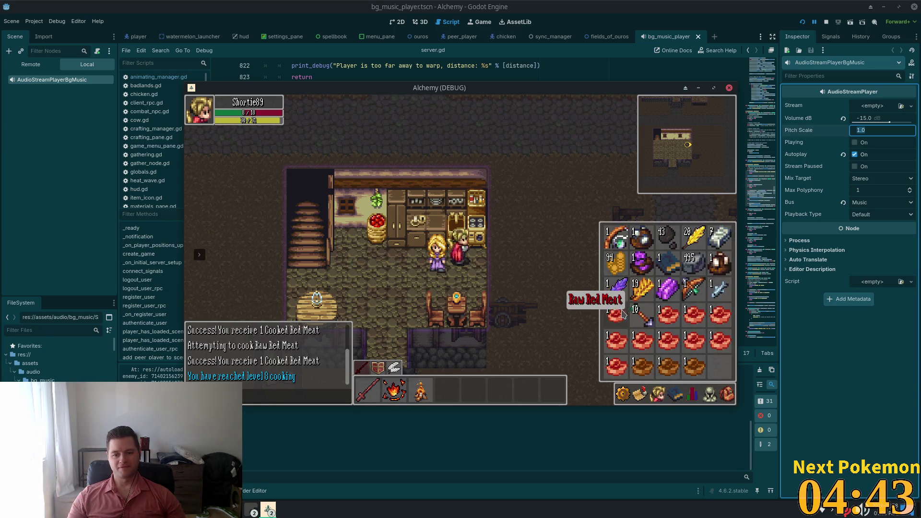
pyautogui.click(623, 312)
pyautogui.click(485, 231)
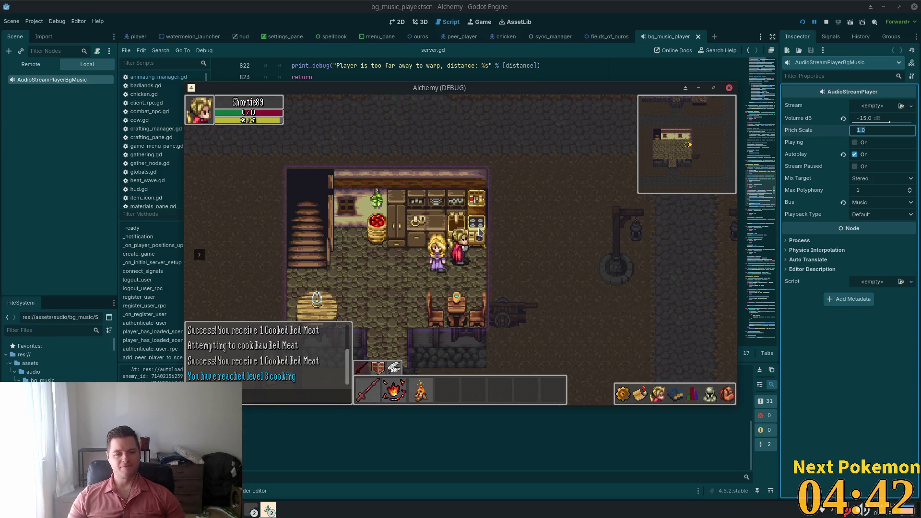
pyautogui.click(727, 394)
pyautogui.click(672, 329)
pyautogui.press('i')
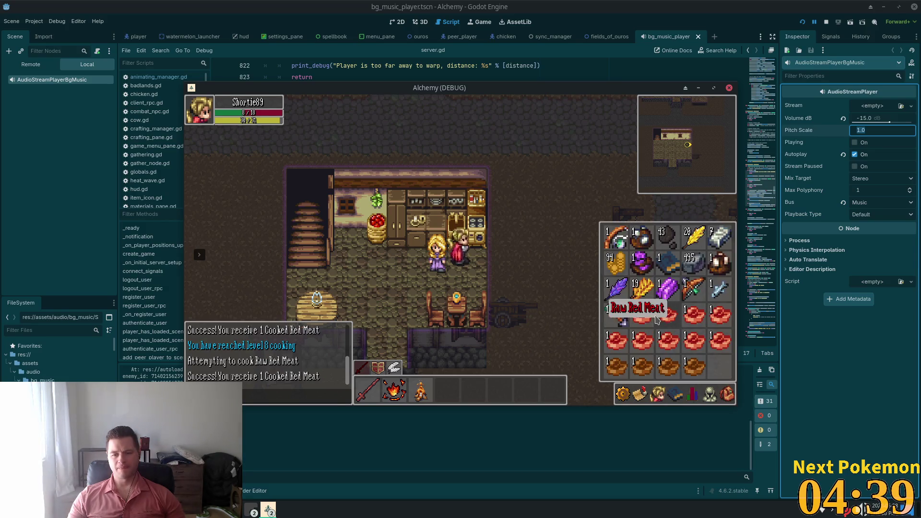
pyautogui.click(659, 321)
pyautogui.click(475, 233)
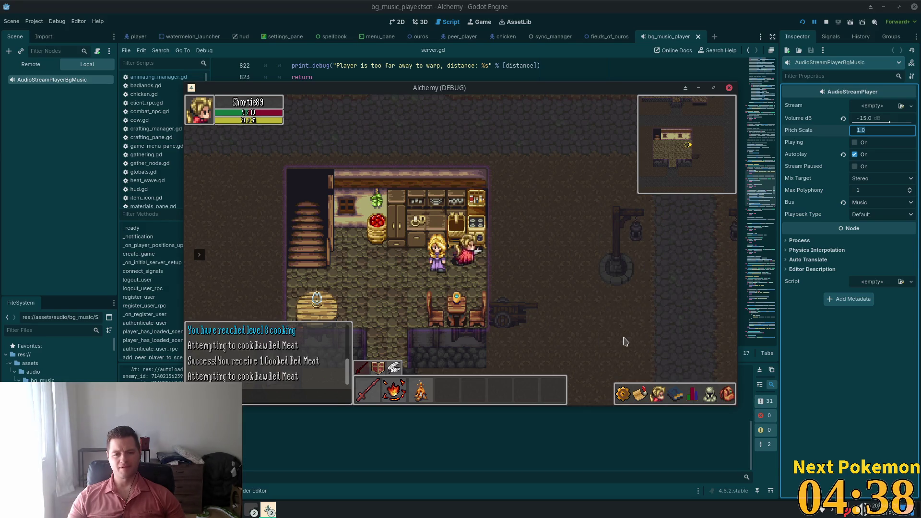
pyautogui.click(727, 394)
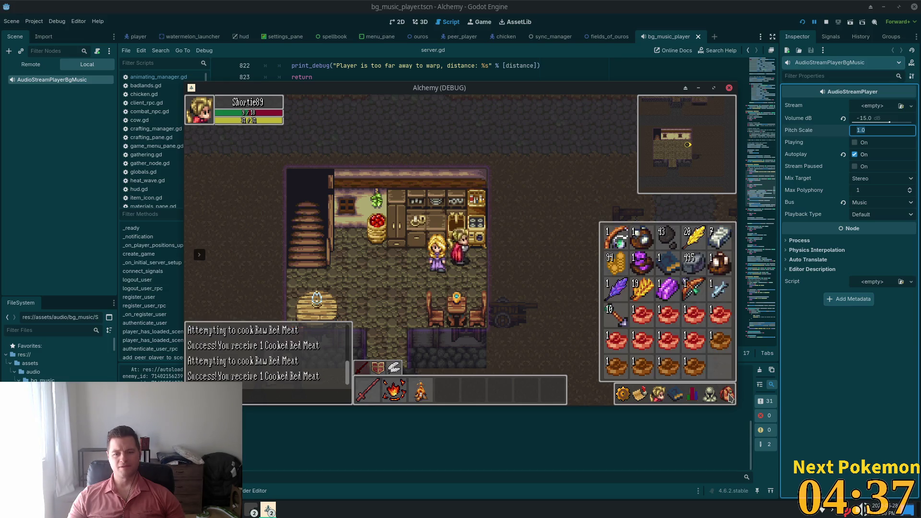
# Eat a Cooked Red Meat, walk out east past the chicken pen, and switch to the Settlement folder.
pyautogui.click(720, 343)
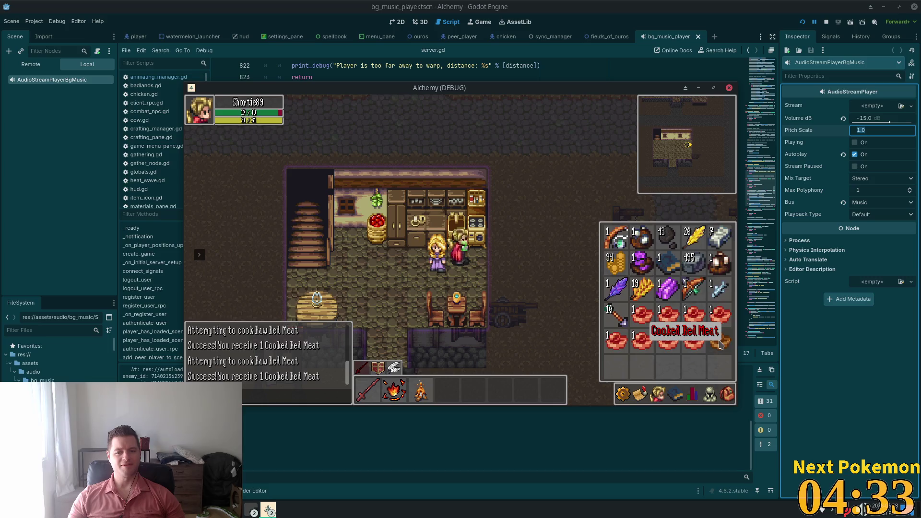
pyautogui.press('i')
pyautogui.press('s')
pyautogui.press('s')
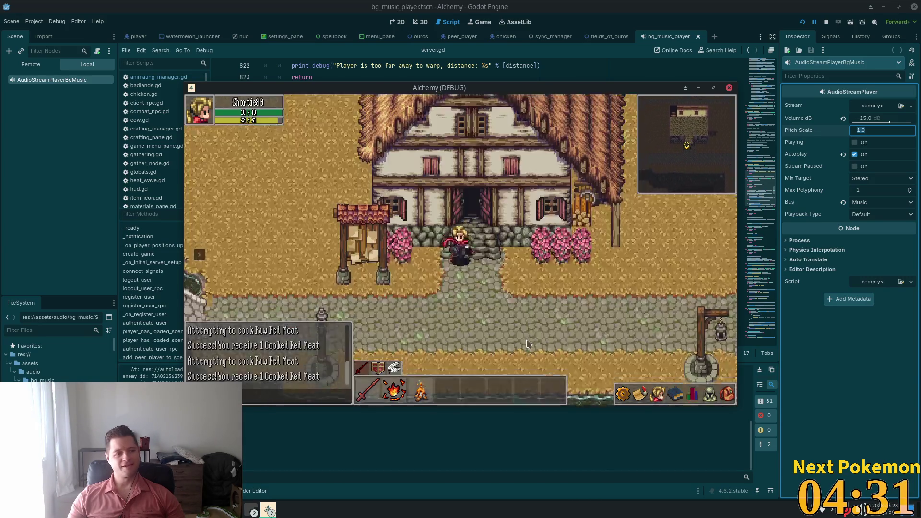
pyautogui.press('d')
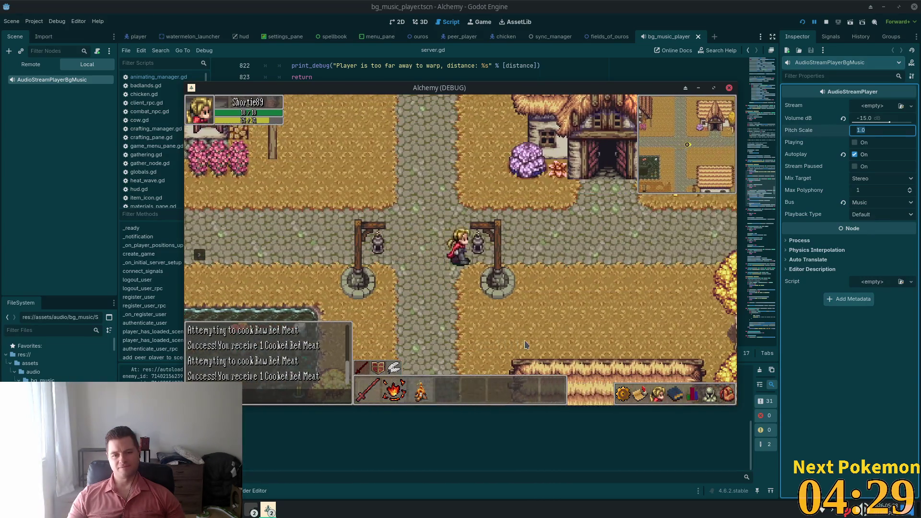
pyautogui.press('d')
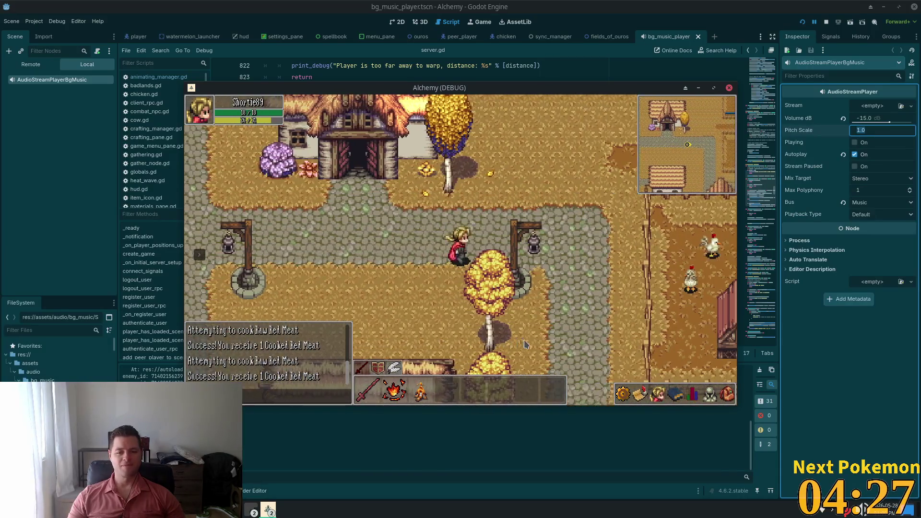
pyautogui.press('s')
pyautogui.press('s')
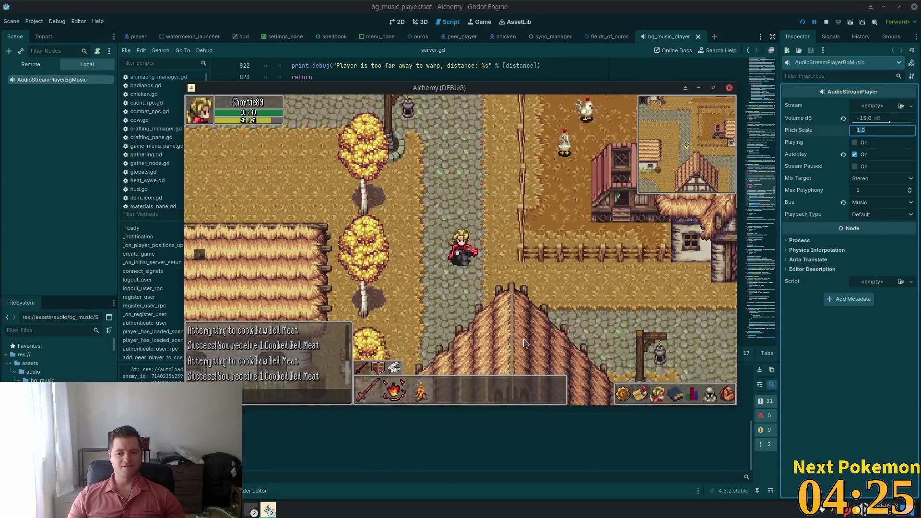
pyautogui.press('d')
pyautogui.press('d')
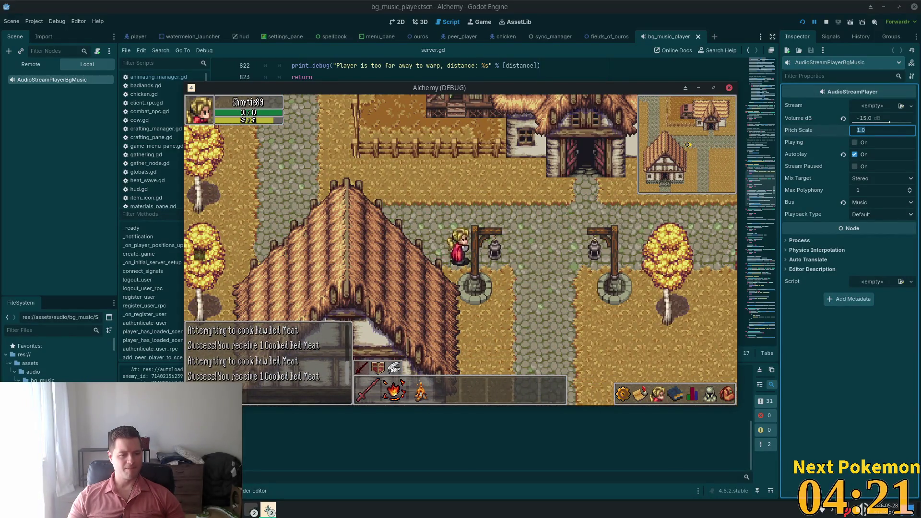
pyautogui.hotkey('alt', 'Tab')
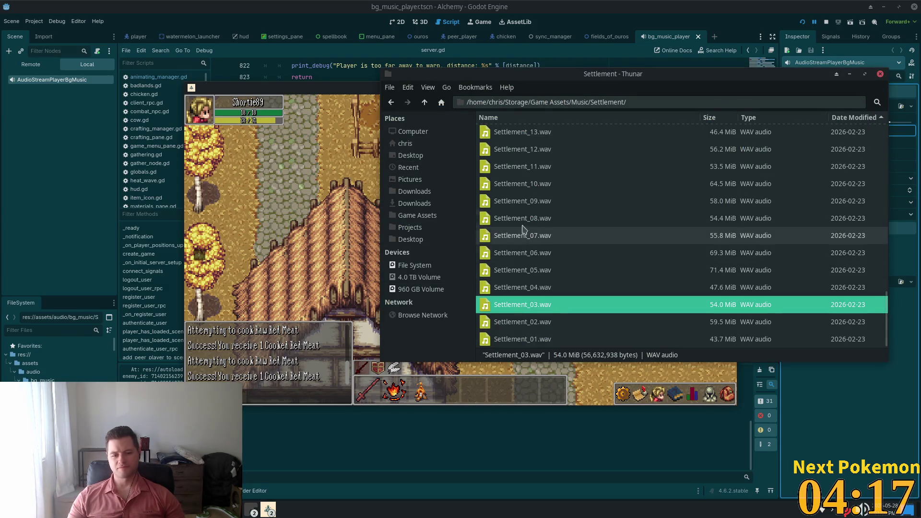
# Audition Settlement_50.wav in VLC from the top of the Settlement list, then close it.
pyautogui.scroll(3, 614, 240)
pyautogui.scroll(10, 614, 241)
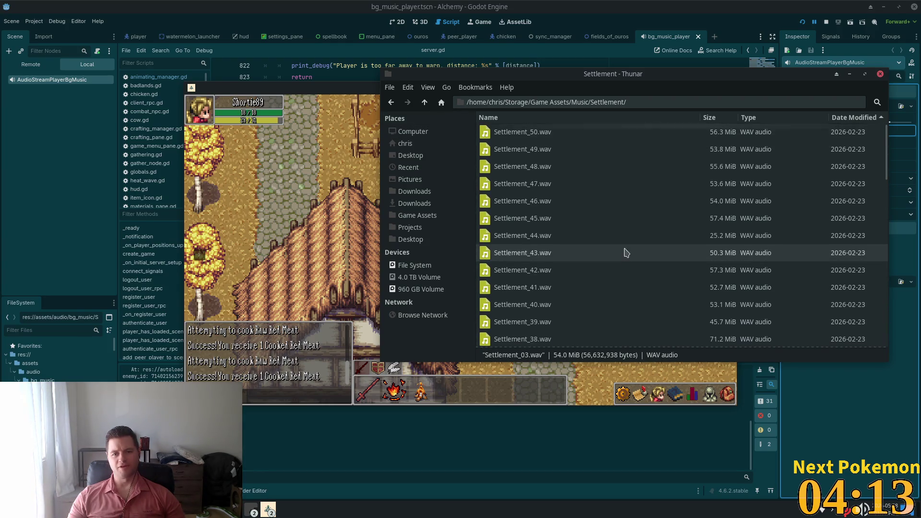
pyautogui.doubleClick(532, 131)
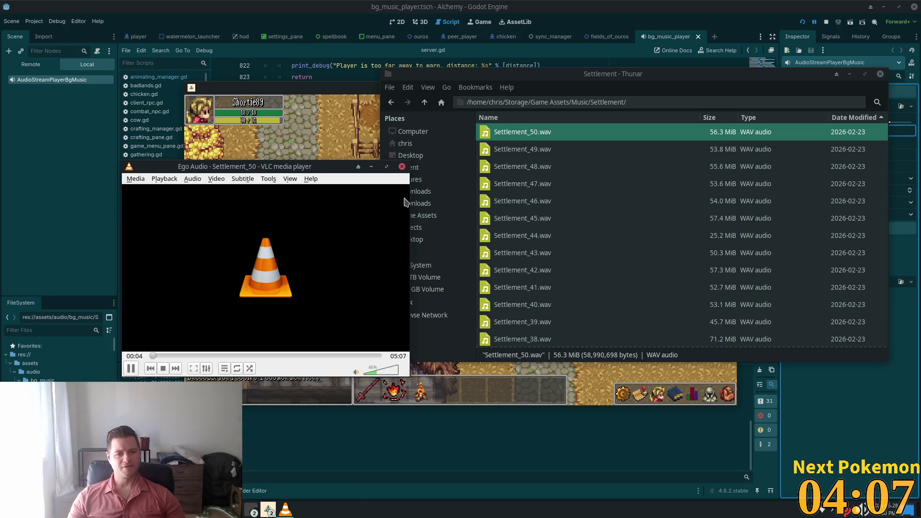
pyautogui.click(402, 167)
# Play Settlement_49.wav, stop the running game in Godot, and return to the Settlement folder.
pyautogui.click(537, 149)
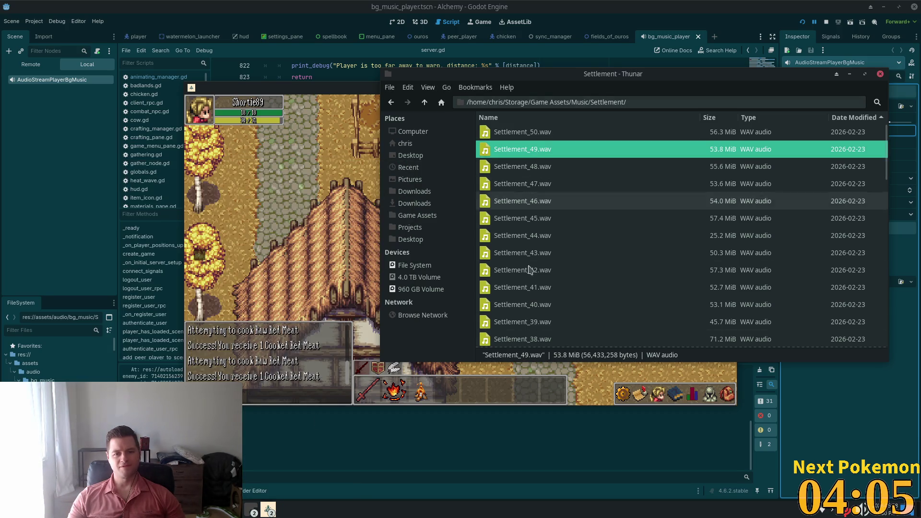
pyautogui.press('Return')
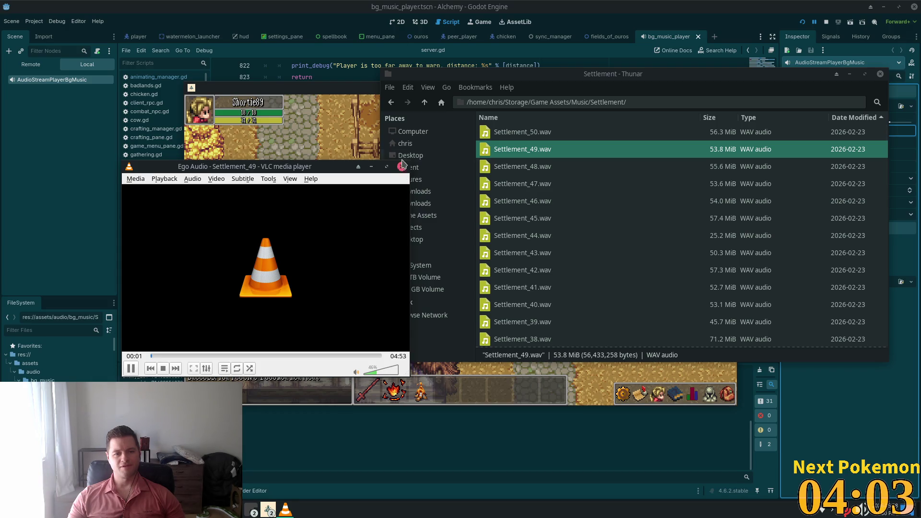
pyautogui.click(825, 22)
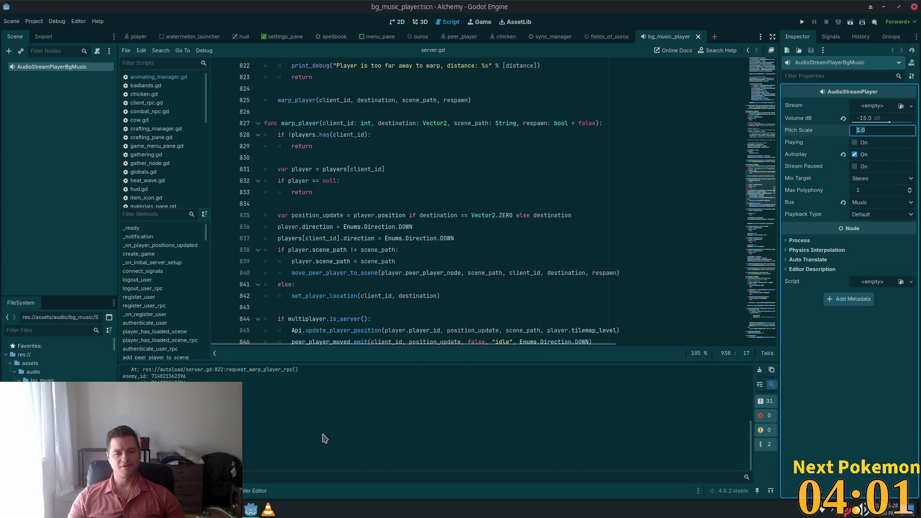
pyautogui.click(270, 509)
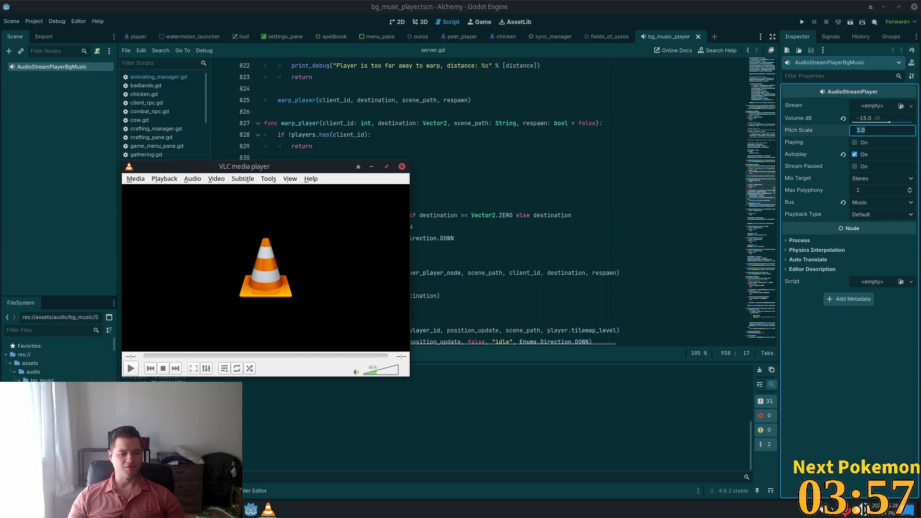
pyautogui.hotkey('alt', 'Tab')
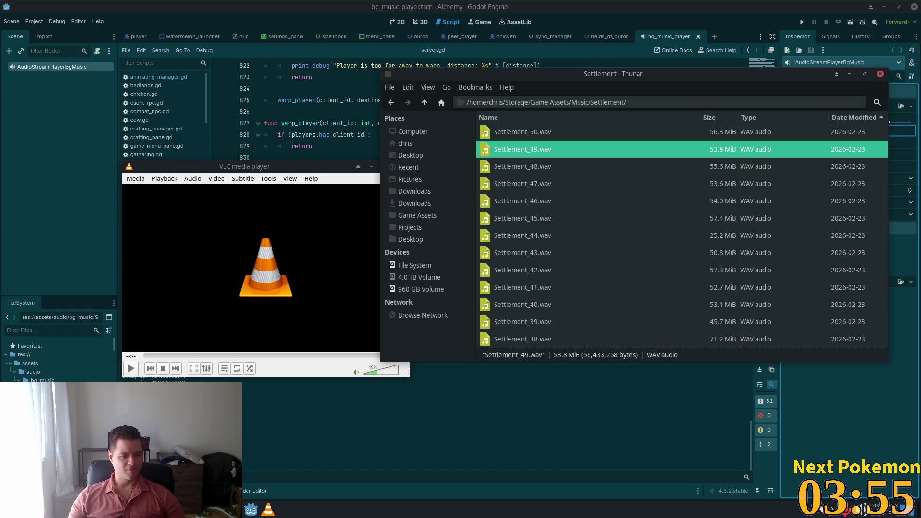
# Open the torrentz folder and launch the menuanduiaudiopack_vol1.zip torrent.
pyautogui.click(424, 102)
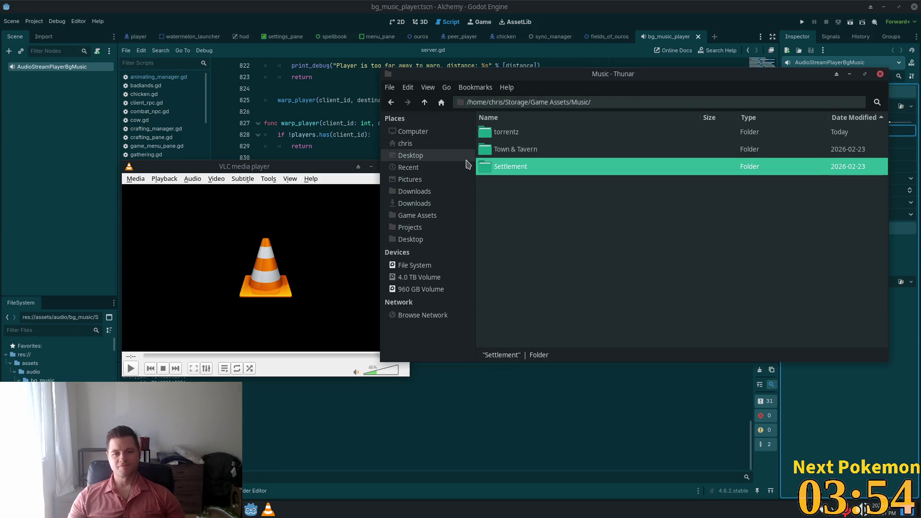
pyautogui.click(506, 132)
pyautogui.doubleClick(506, 132)
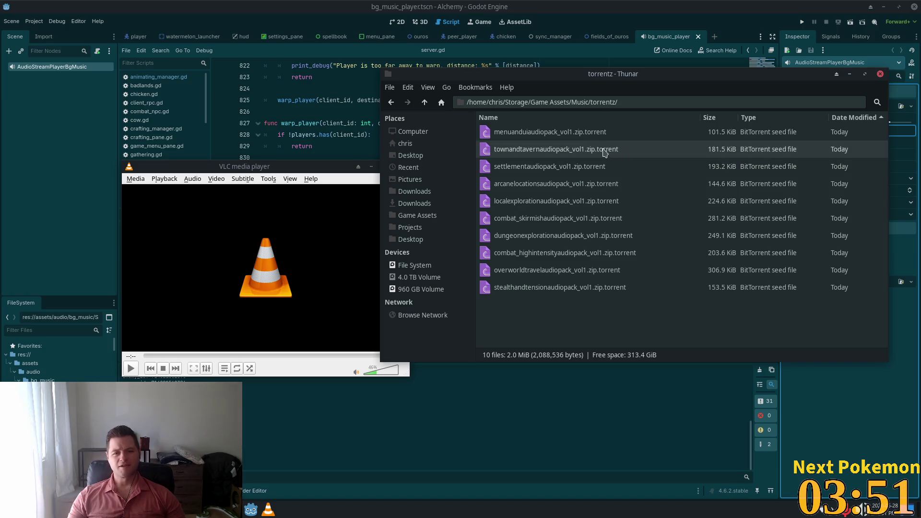
pyautogui.click(563, 136)
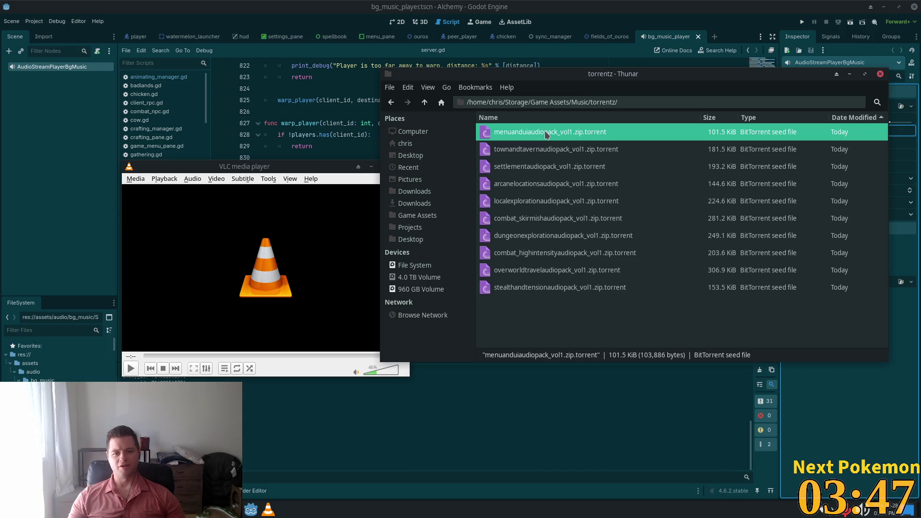
pyautogui.doubleClick(556, 139)
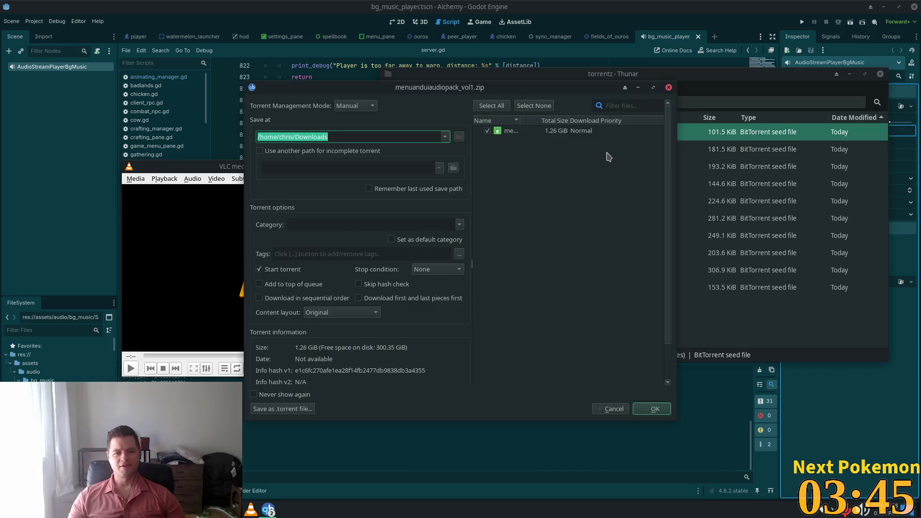
# Add the torrent with the Game Assets Music folder as its download location, then return to Godot.
pyautogui.click(445, 137)
pyautogui.click(414, 149)
pyautogui.click(655, 408)
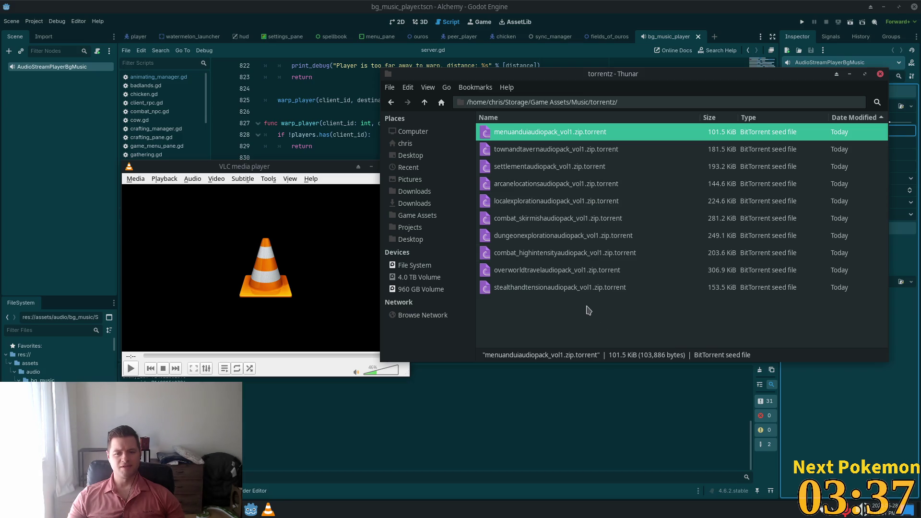
pyautogui.click(534, 257)
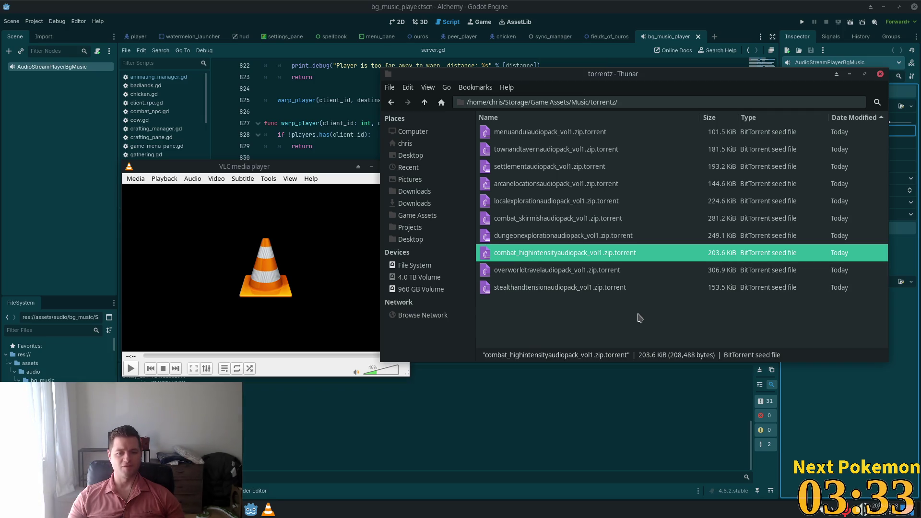
pyautogui.hotkey('alt', 'Tab')
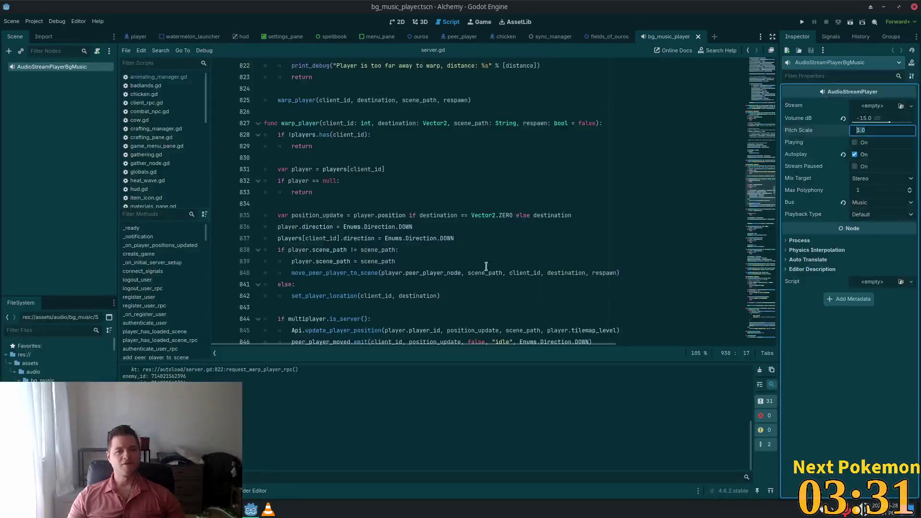
# Bring the Adventurer's Audio Loot bundle page forward in Brave and scroll through it.
pyautogui.click(7, 509)
pyautogui.click(233, 509)
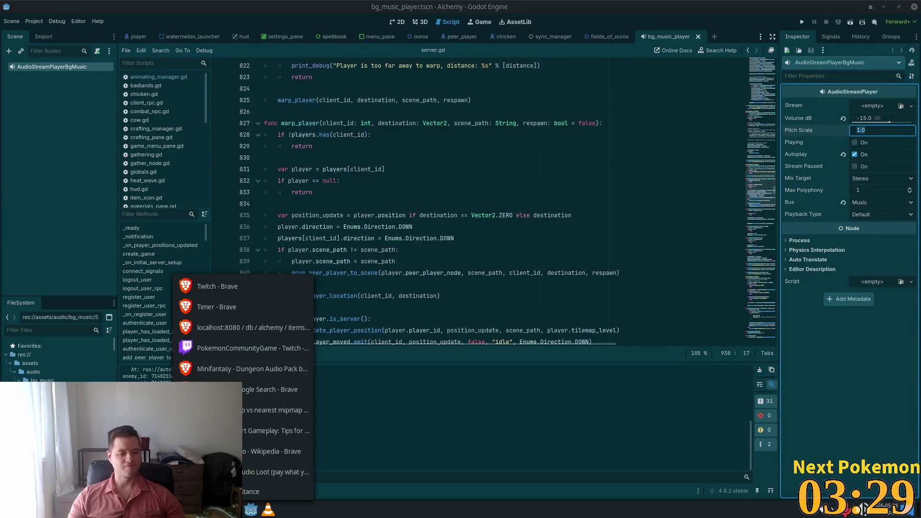
pyautogui.click(276, 472)
pyautogui.scroll(5, 317, 297)
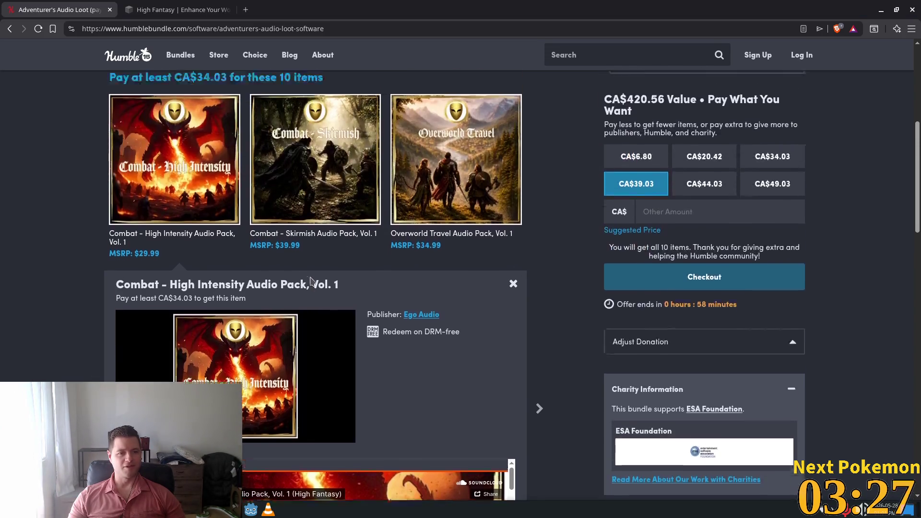
pyautogui.scroll(-6, 257, 298)
pyautogui.scroll(-3, 291, 329)
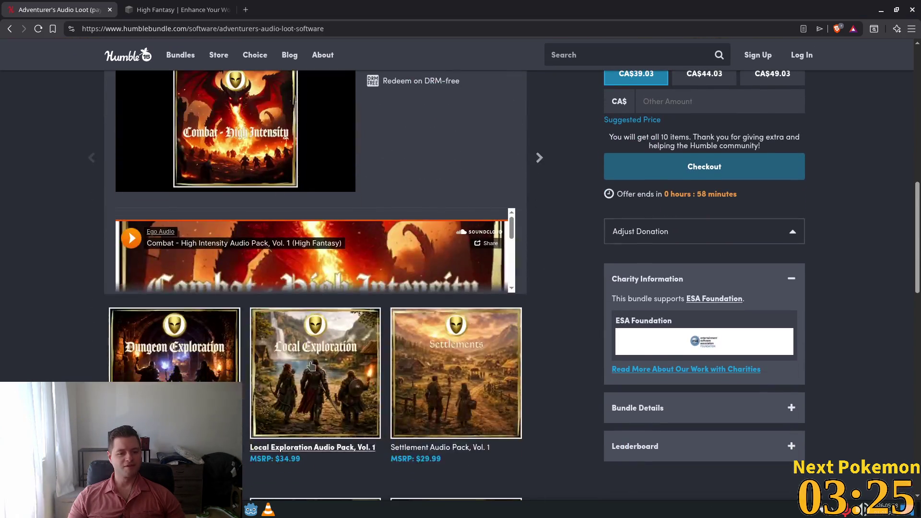
pyautogui.scroll(4, 317, 244)
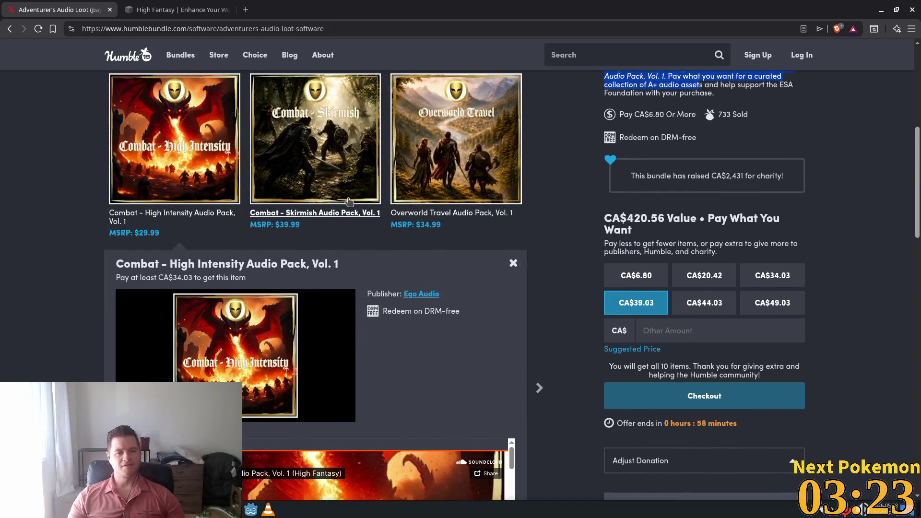
pyautogui.scroll(-4, 325, 165)
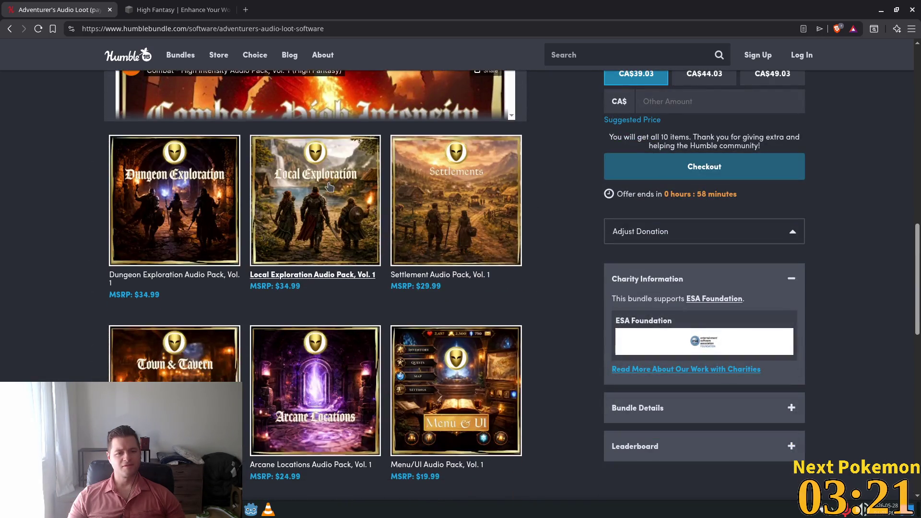
# Open the Local Exploration Audio Pack, Vol. 1 details and browse its 60 tracks.
pyautogui.click(317, 205)
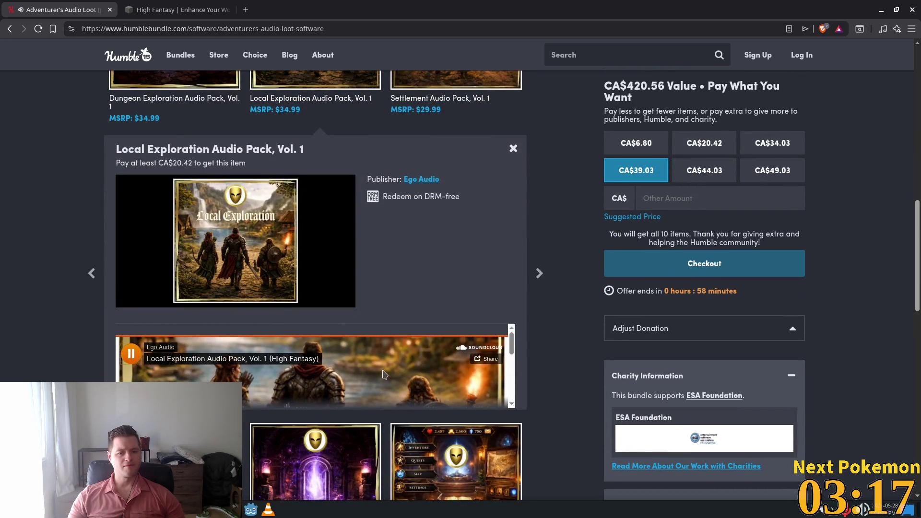
pyautogui.scroll(-3, 319, 363)
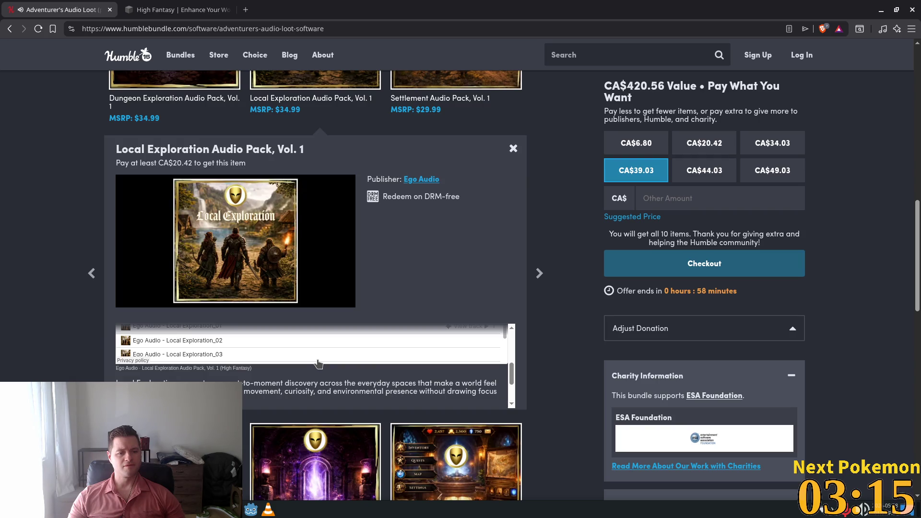
pyautogui.scroll(3, 445, 379)
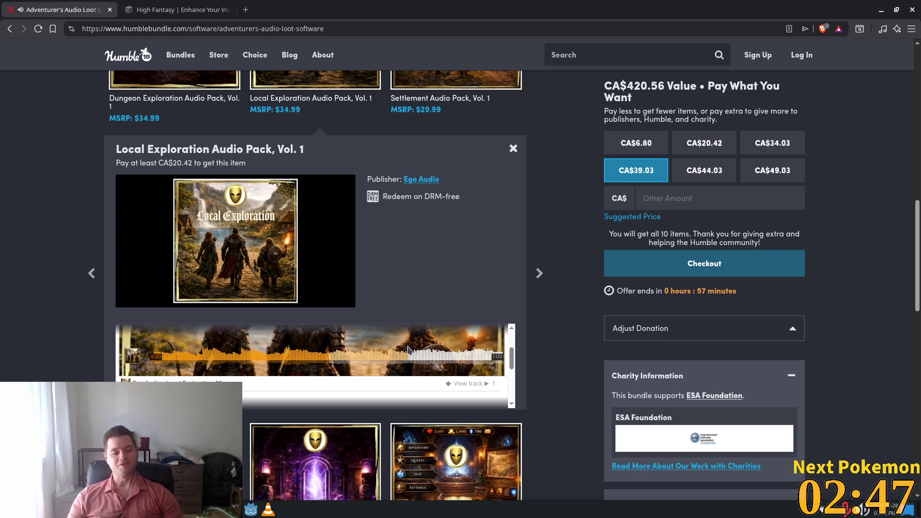
pyautogui.scroll(-3, 407, 354)
pyautogui.scroll(-2, 385, 355)
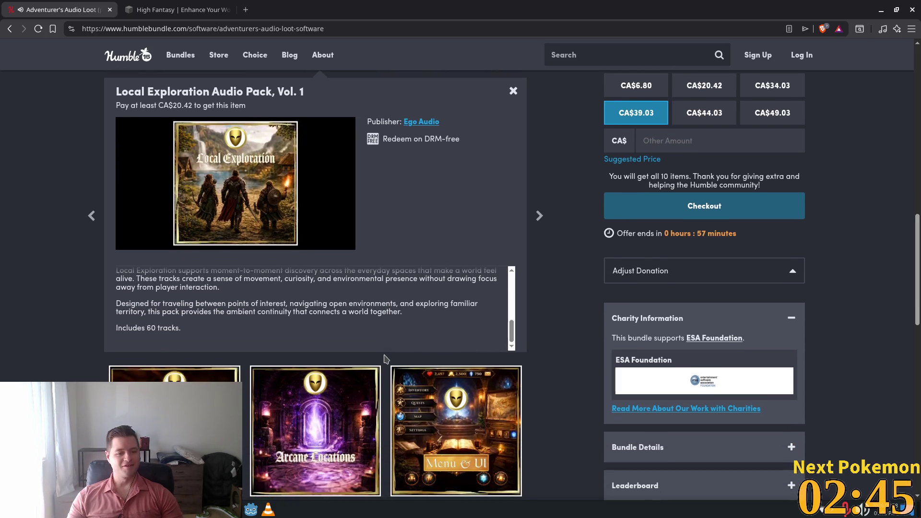
pyautogui.scroll(-1, 550, 352)
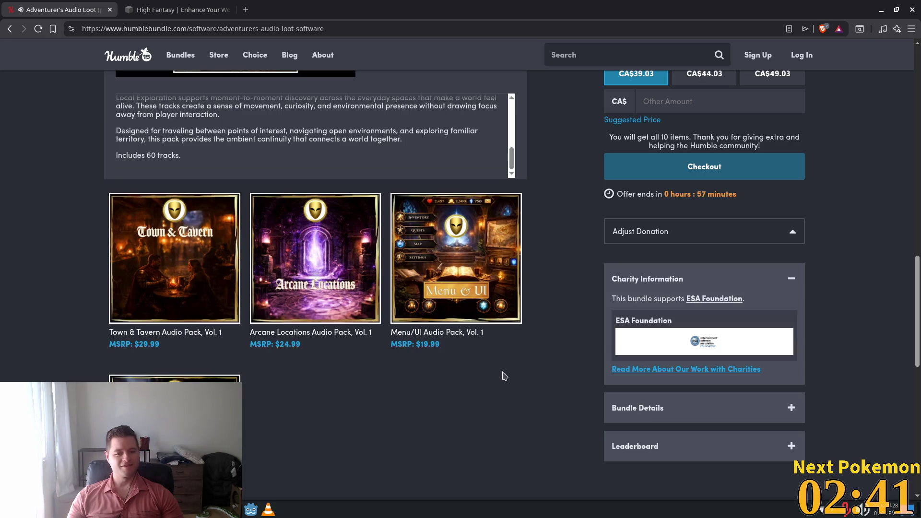
pyautogui.scroll(-2, 497, 376)
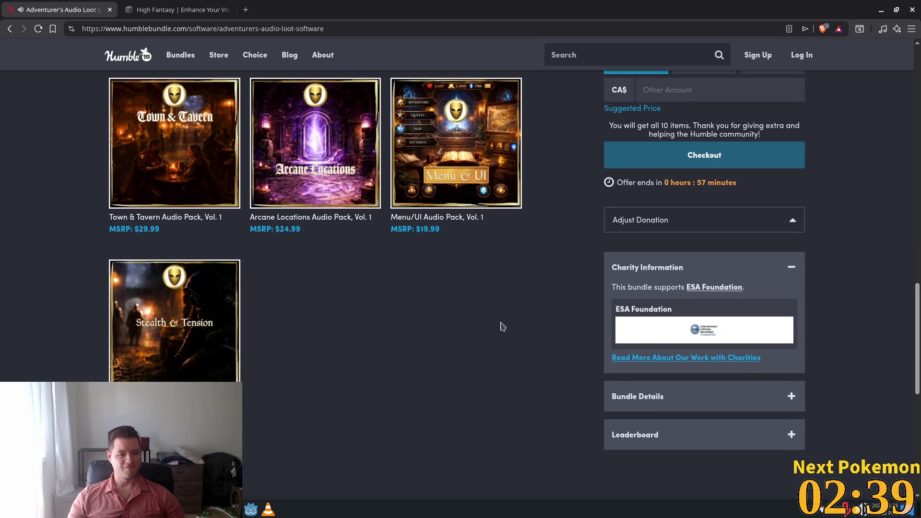
# Open the Menu/UI Audio Pack, Vol. 1 details and audition its preview.
pyautogui.click(473, 142)
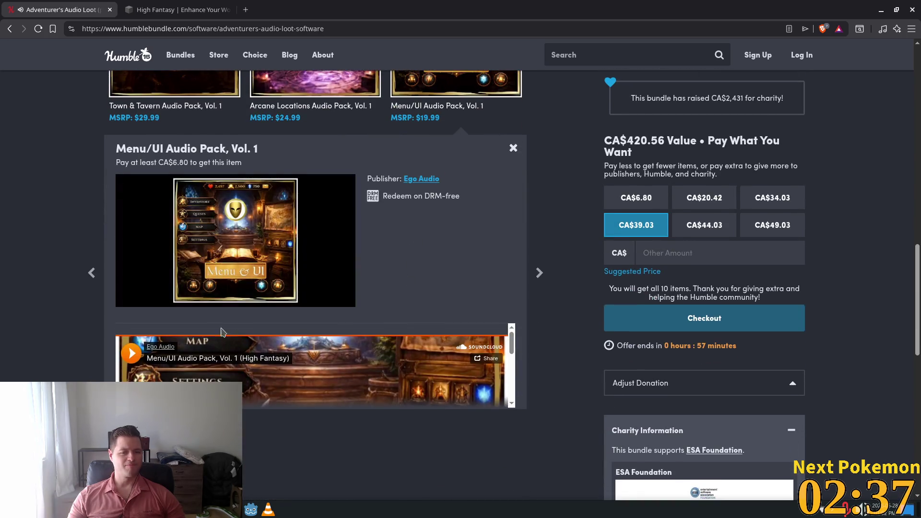
pyautogui.scroll(-3, 315, 362)
pyautogui.scroll(3, 315, 362)
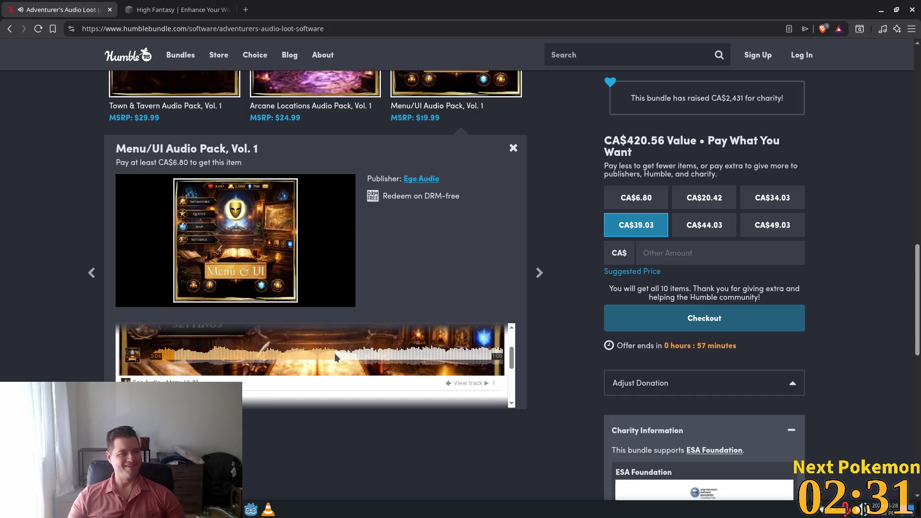
pyautogui.scroll(-3, 325, 358)
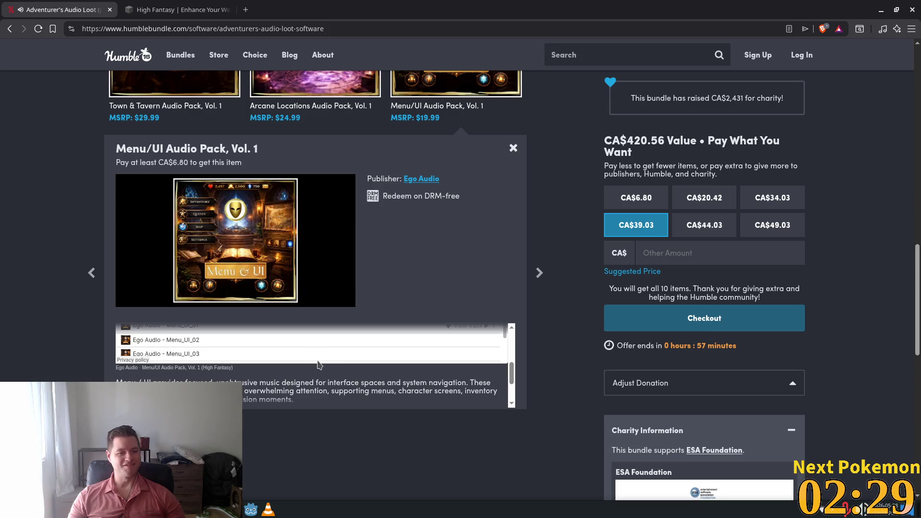
pyautogui.scroll(3, 272, 361)
pyautogui.scroll(-3, 196, 352)
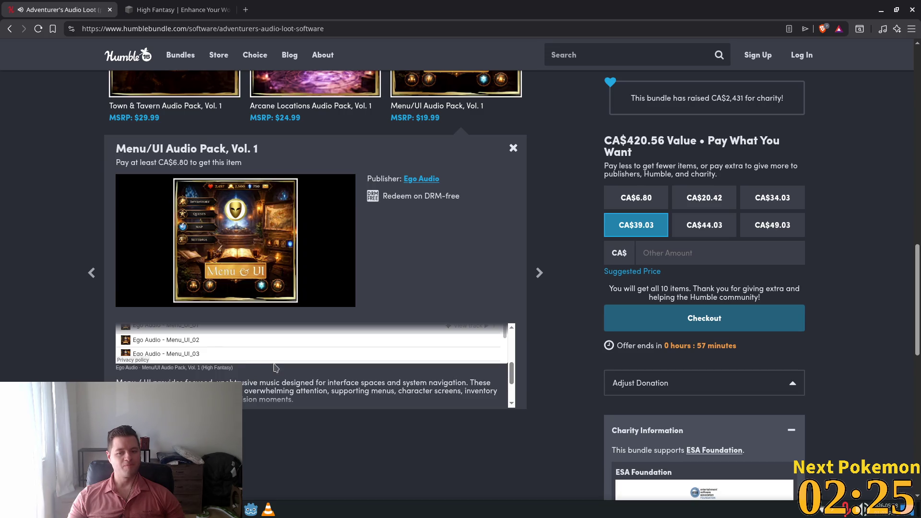
pyautogui.scroll(3, 259, 365)
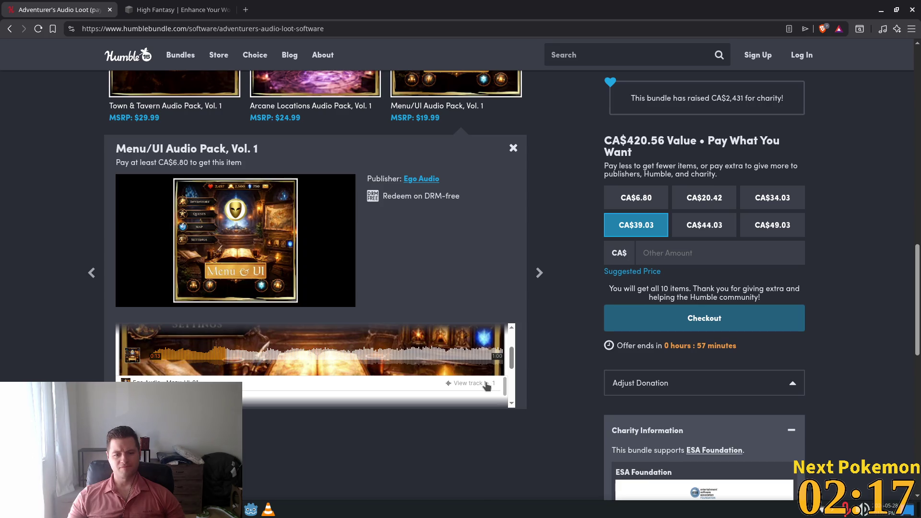
# Browse the Menu/UI track list, scroll back up, and open the Combat - Skirmish pack details.
pyautogui.scroll(-2, 307, 369)
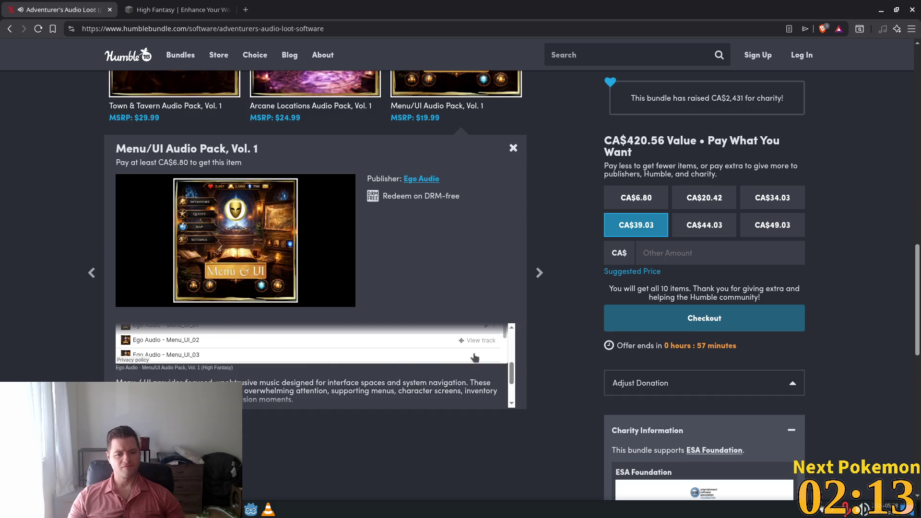
pyautogui.scroll(-3, 303, 340)
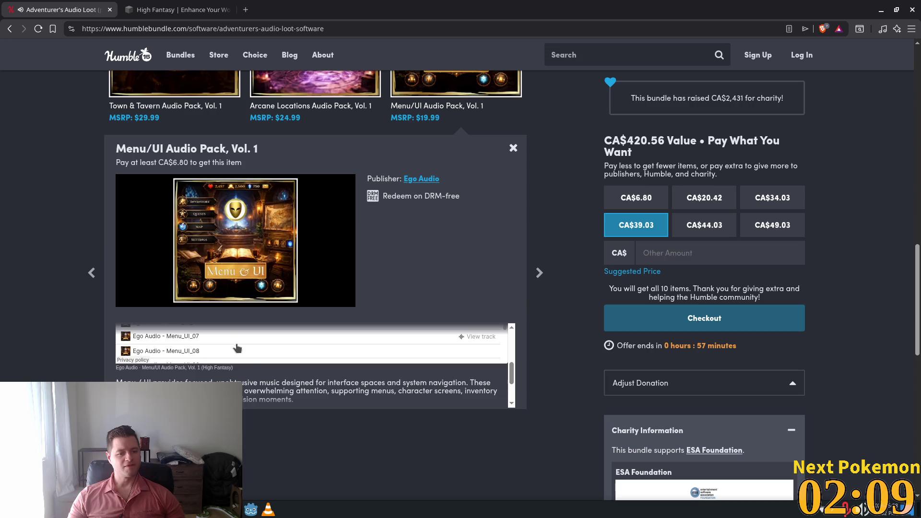
pyautogui.scroll(-5, 253, 360)
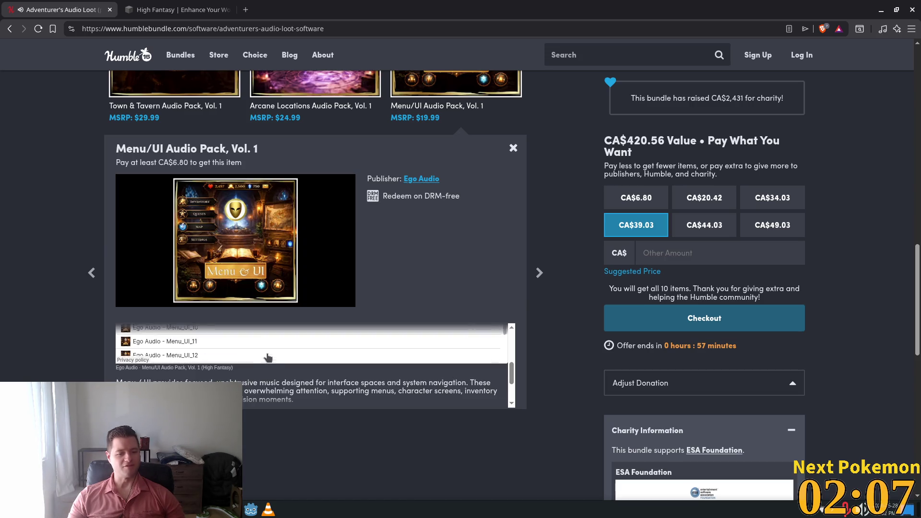
pyautogui.scroll(-3, 383, 366)
pyautogui.scroll(7, 382, 366)
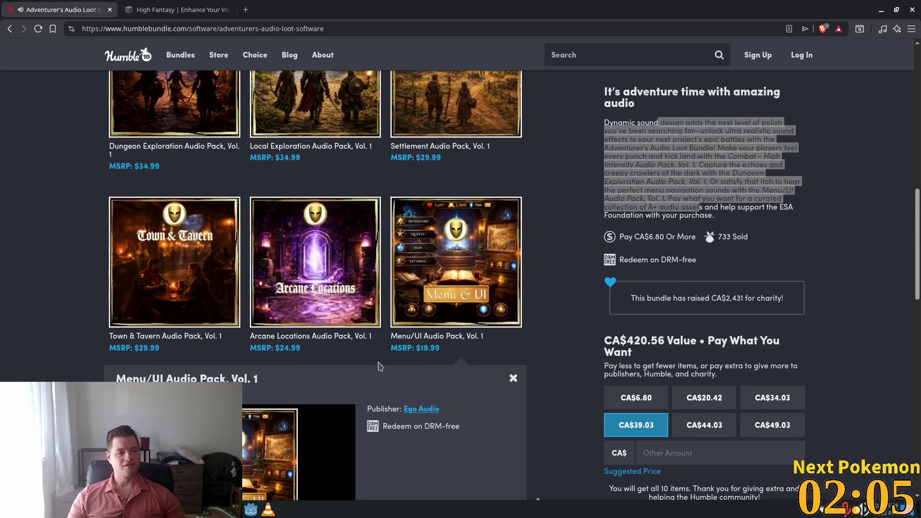
pyautogui.scroll(7, 381, 366)
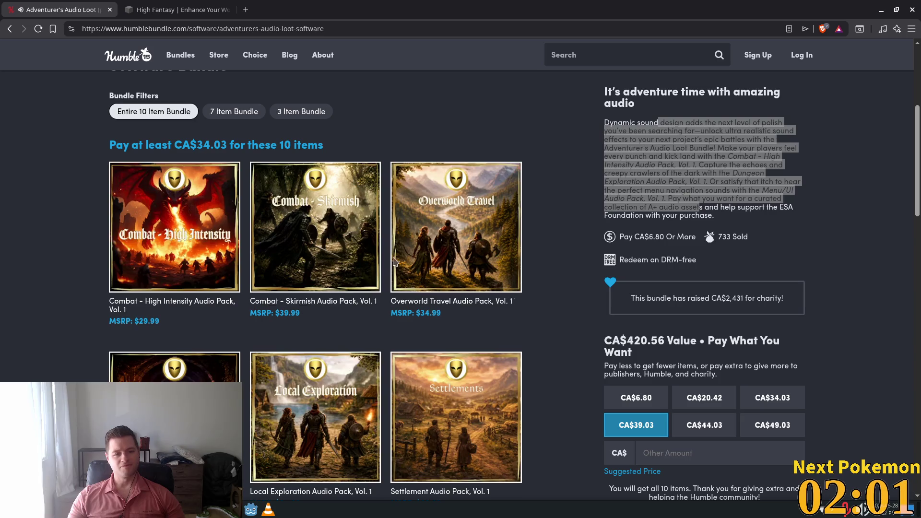
pyautogui.click(301, 232)
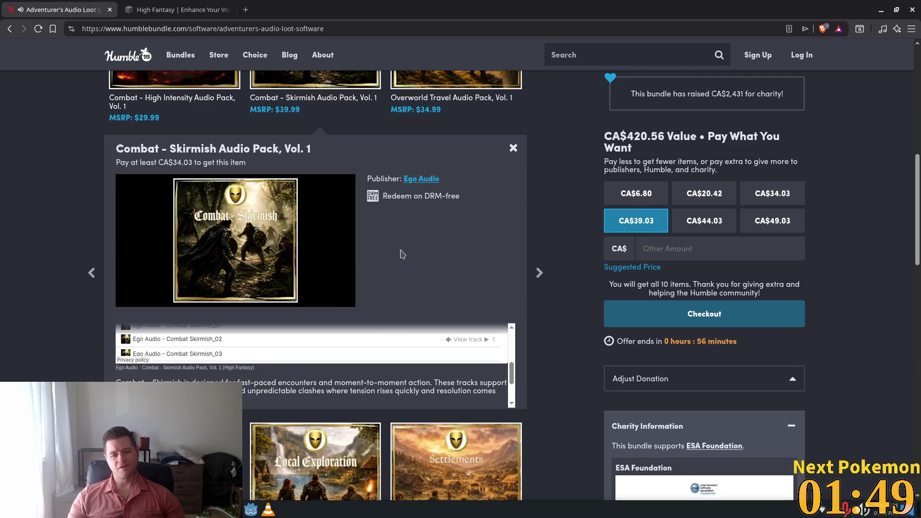
# Scroll to the Combat - Skirmish Audio Pack preview and start playing it.
pyautogui.scroll(-3, 402, 255)
pyautogui.scroll(-2, 402, 254)
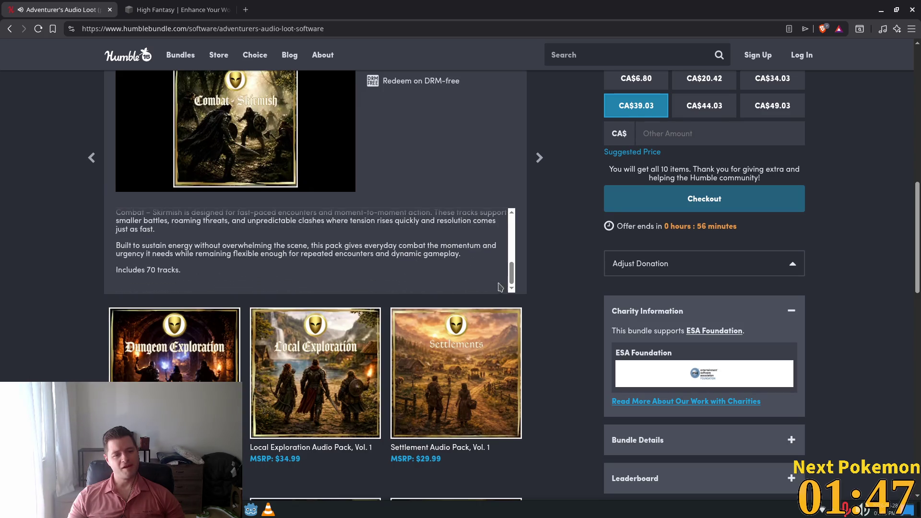
pyautogui.scroll(2, 402, 254)
pyautogui.scroll(5, 296, 264)
pyautogui.scroll(-4, 296, 264)
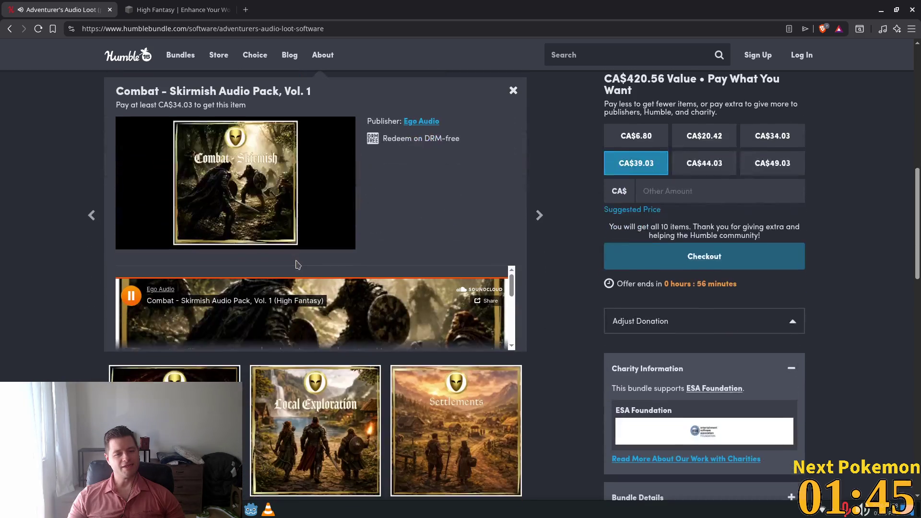
pyautogui.click(131, 298)
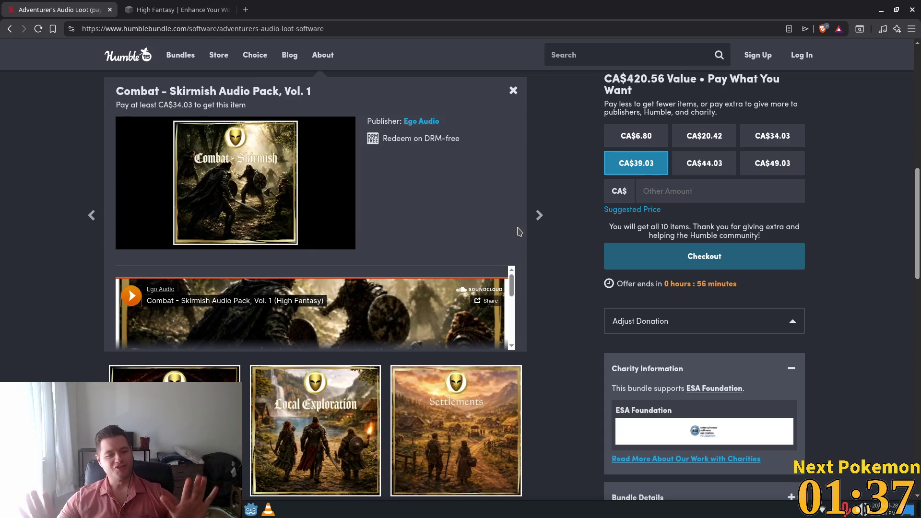
# Scroll back to the top of the page and switch back to the Godot editor.
pyautogui.scroll(-12, 485, 305)
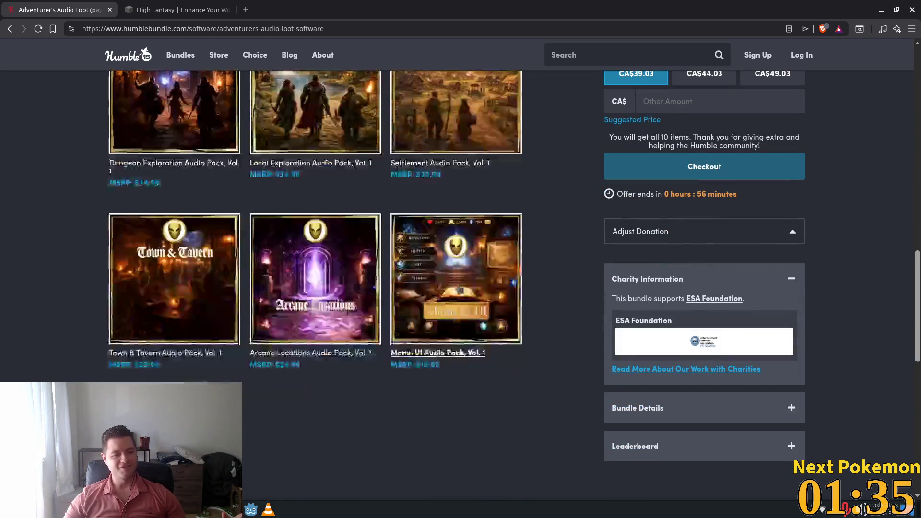
pyautogui.scroll(15, 485, 305)
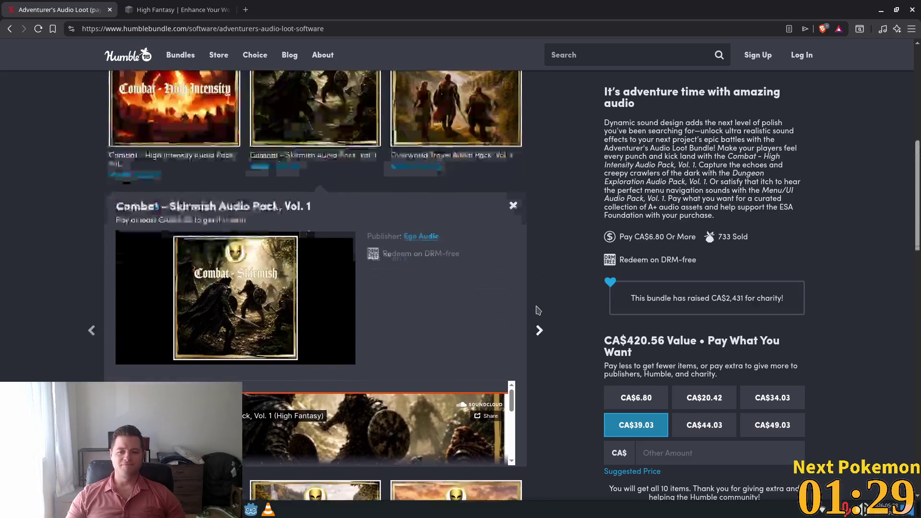
pyautogui.scroll(3, 537, 308)
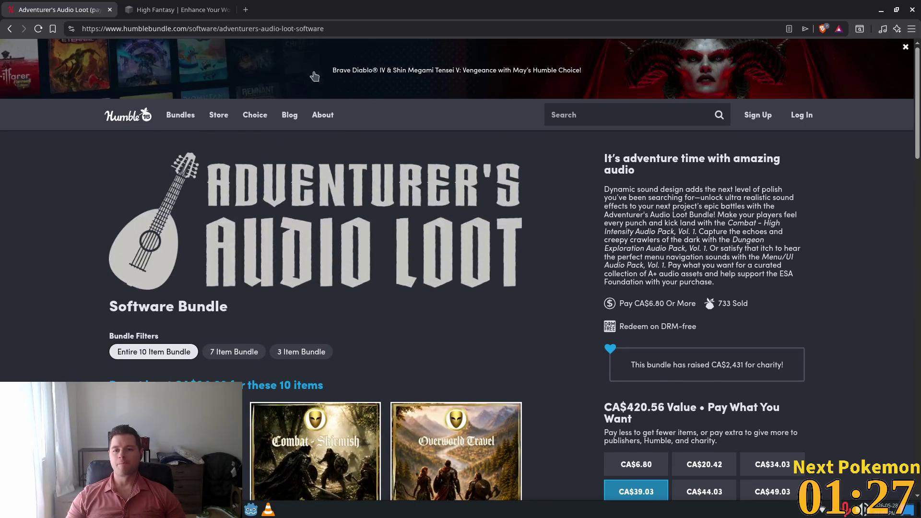
pyautogui.hotkey('alt', 'Tab')
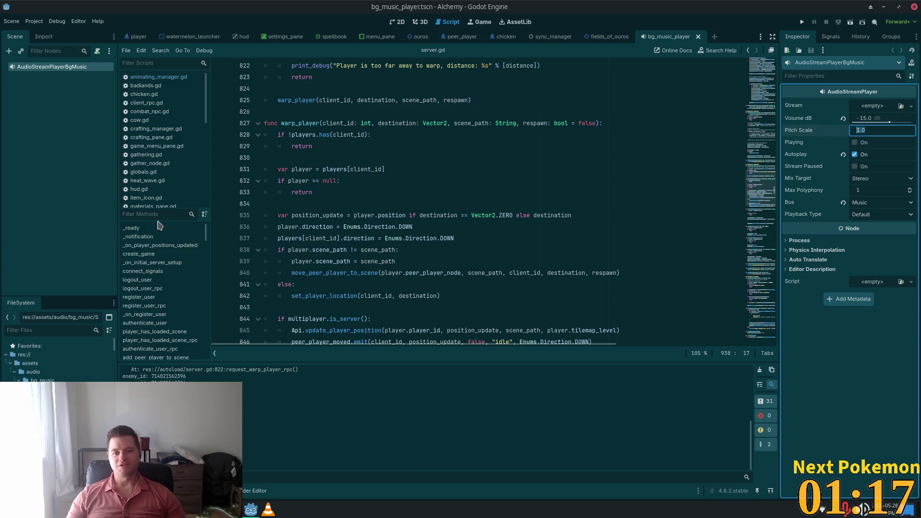
# Widen the script list slightly and launch VLC media player from the taskbar.
pyautogui.moveTo(117, 145)
pyautogui.mouseDown()
pyautogui.moveTo(98, 145)
pyautogui.moveTo(108, 145)
pyautogui.mouseUp()
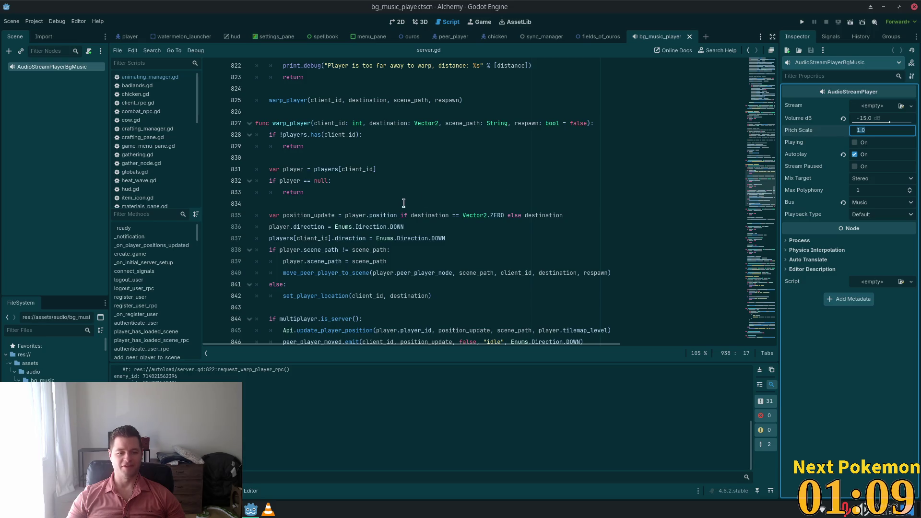
pyautogui.click(271, 511)
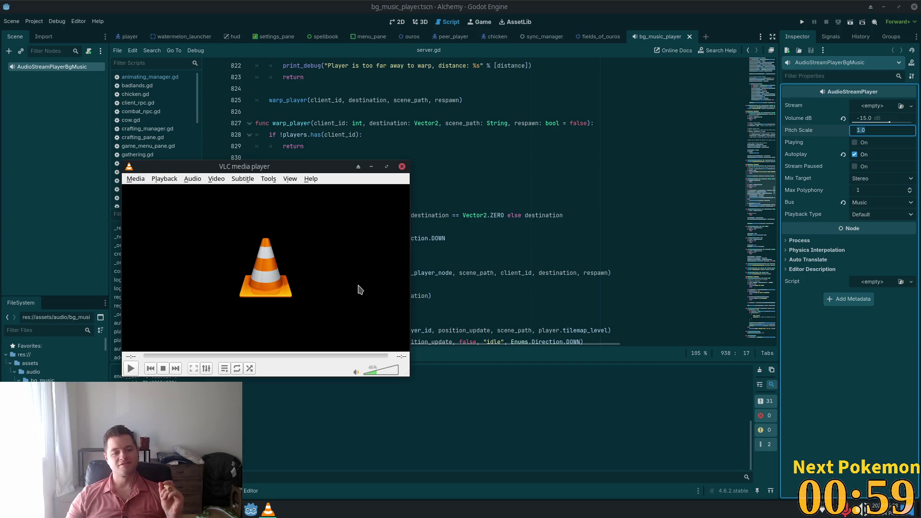
# Close VLC and view the background music player's playback type choices in Godot.
pyautogui.click(402, 166)
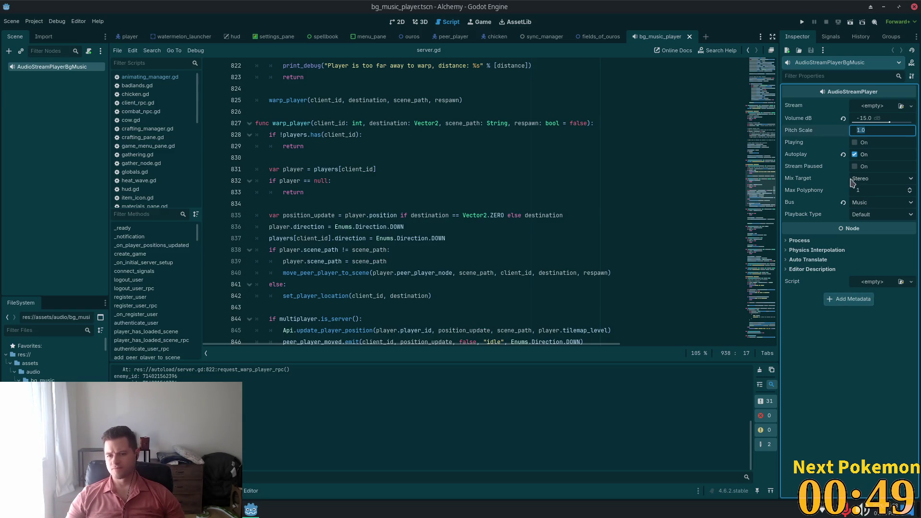
pyautogui.click(885, 215)
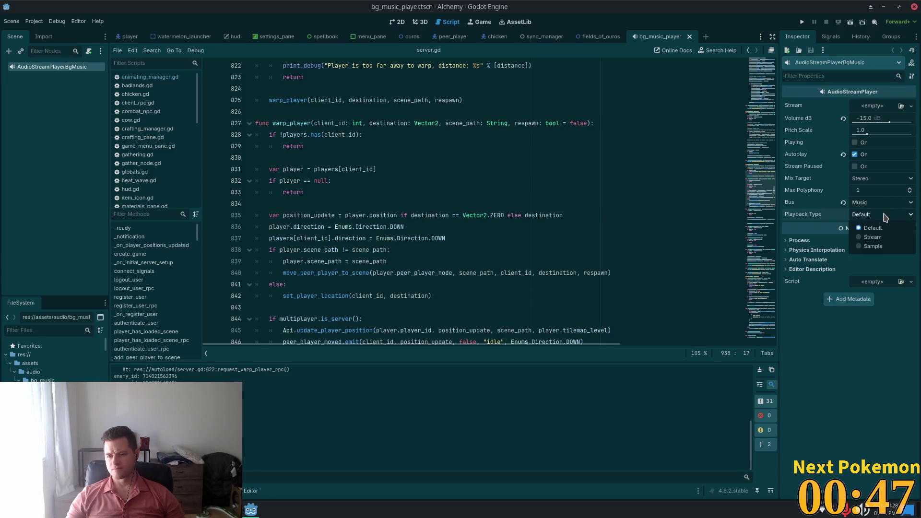
pyautogui.click(814, 320)
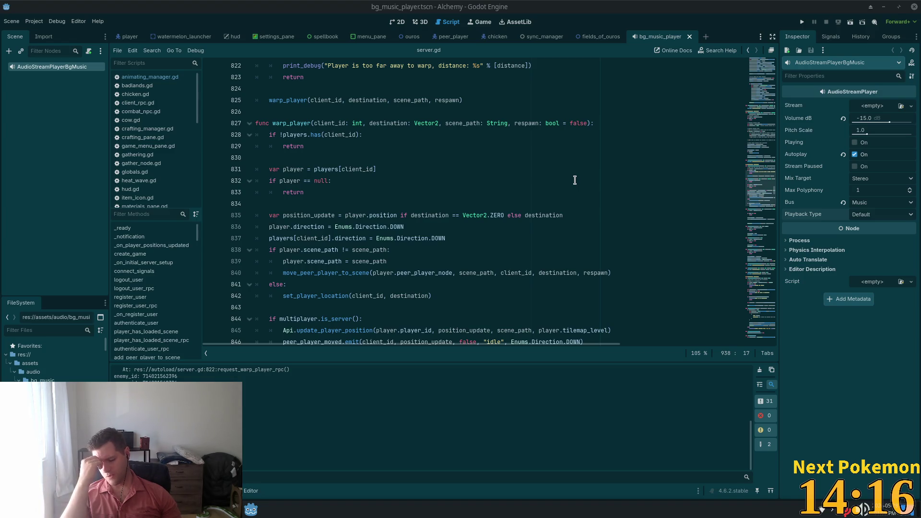
pyautogui.click(476, 171)
pyautogui.hotkey('alt', 'Tab')
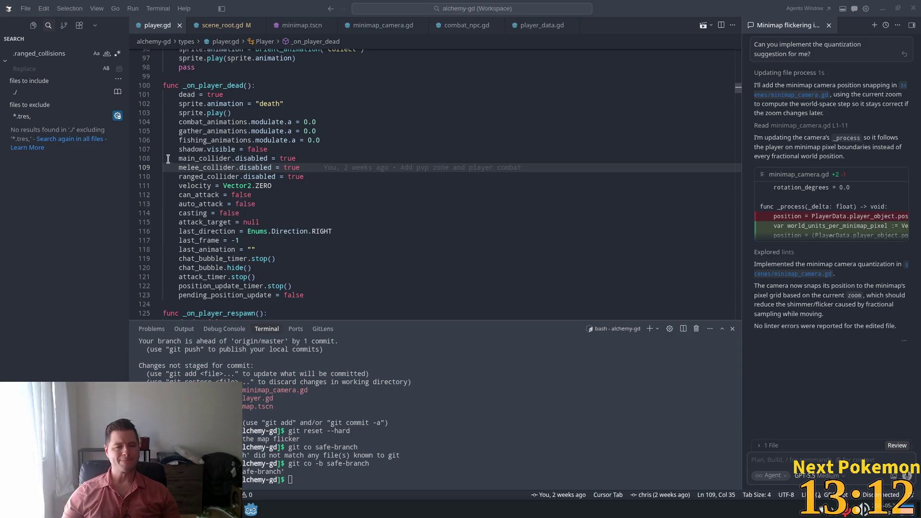
pyautogui.click(349, 173)
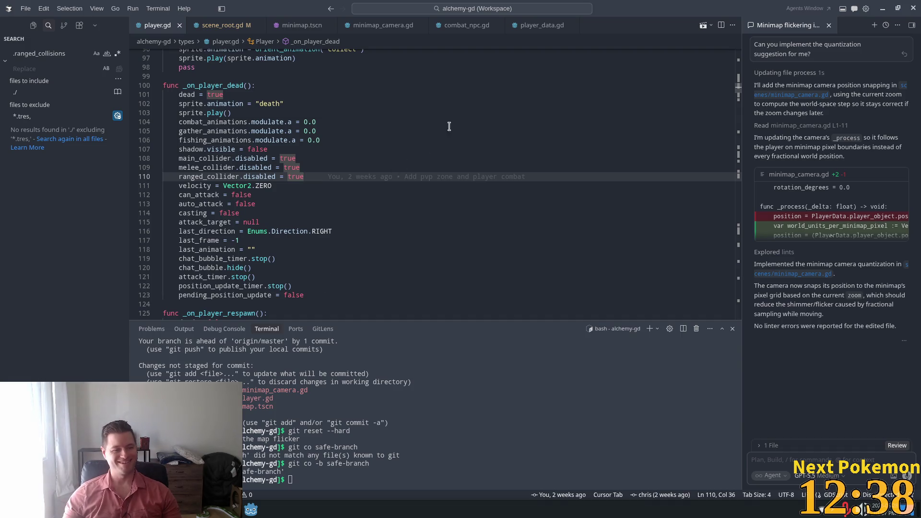
pyautogui.click(412, 132)
# Scroll up to _ready and search player.gd for attack_timer.
pyautogui.scroll(-4, 447, 163)
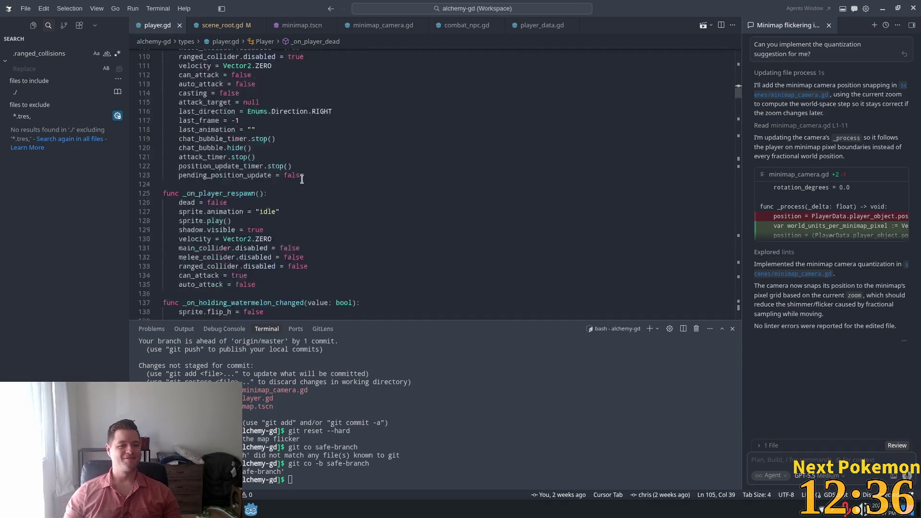
pyautogui.scroll(2, 448, 163)
pyautogui.moveTo(738, 89); pyautogui.dragTo(738, 68)
pyautogui.click(545, 146)
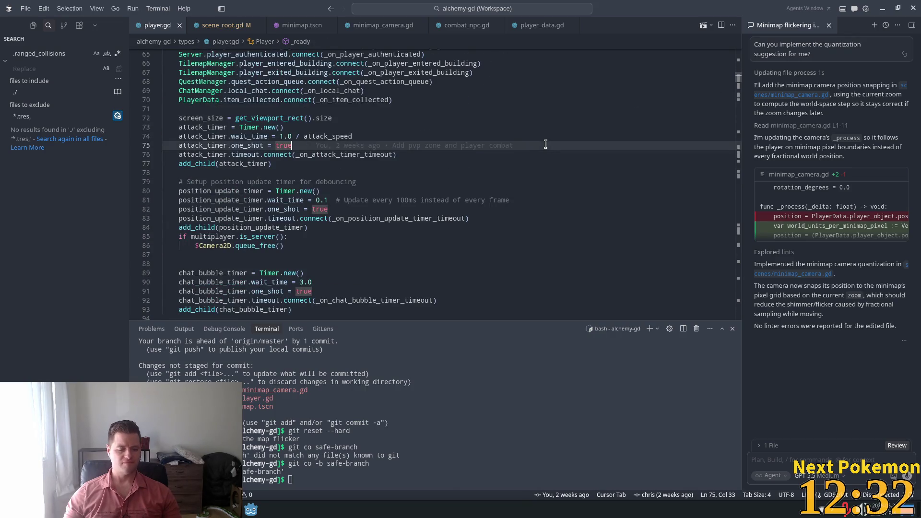
pyautogui.hotkey('ctrl', 'f')
pyautogui.write('attack')
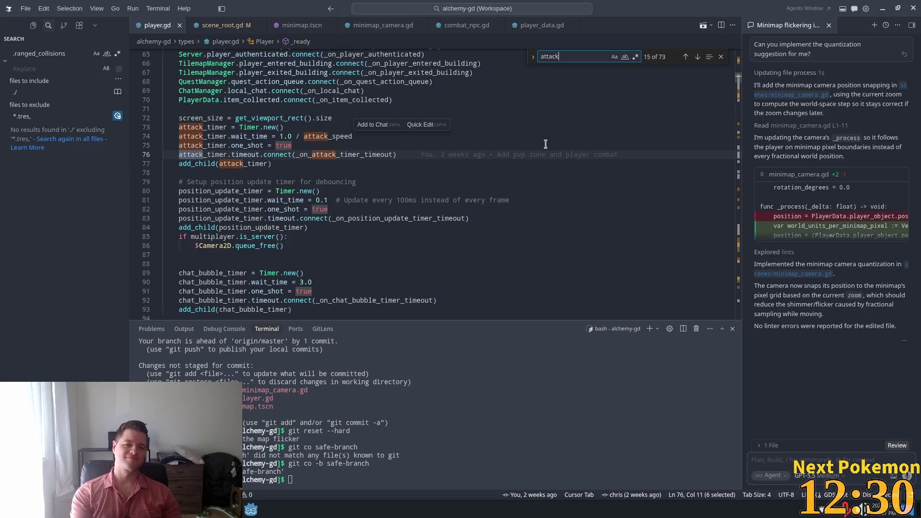
pyautogui.write('_timer')
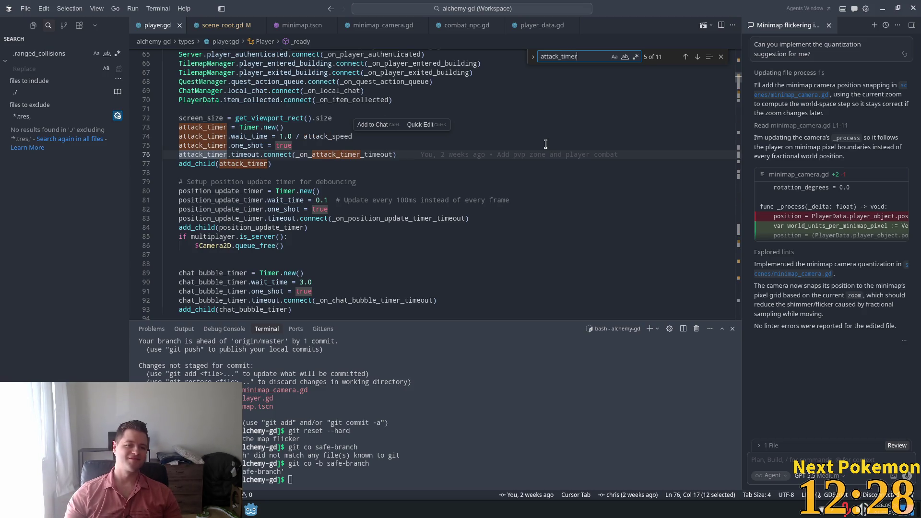
# Review the attack_timer timeout connect call around lines 75-76 and dismiss the search.
pyautogui.click(336, 154)
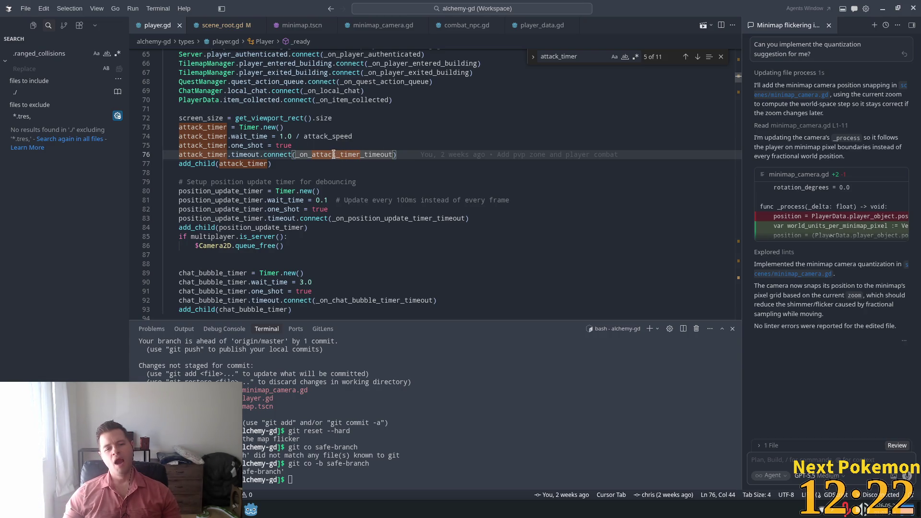
pyautogui.press('Up')
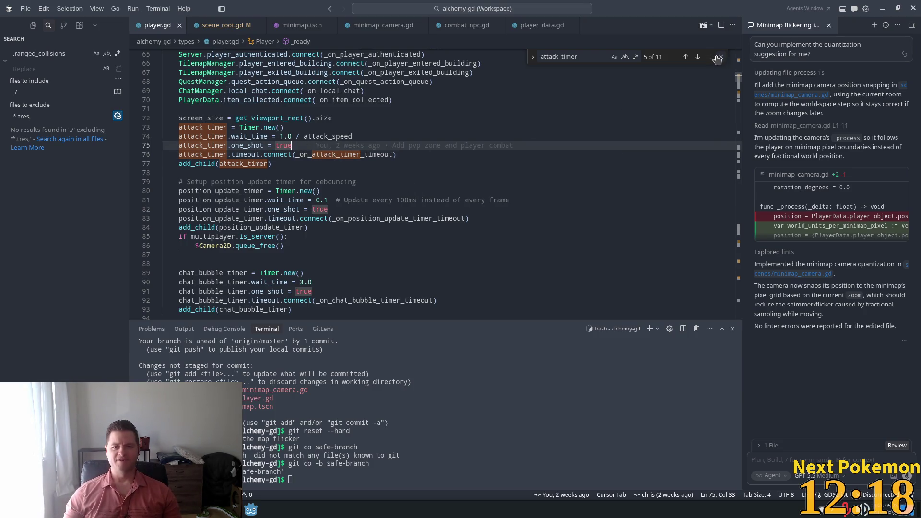
pyautogui.press('Escape')
pyautogui.click(319, 152)
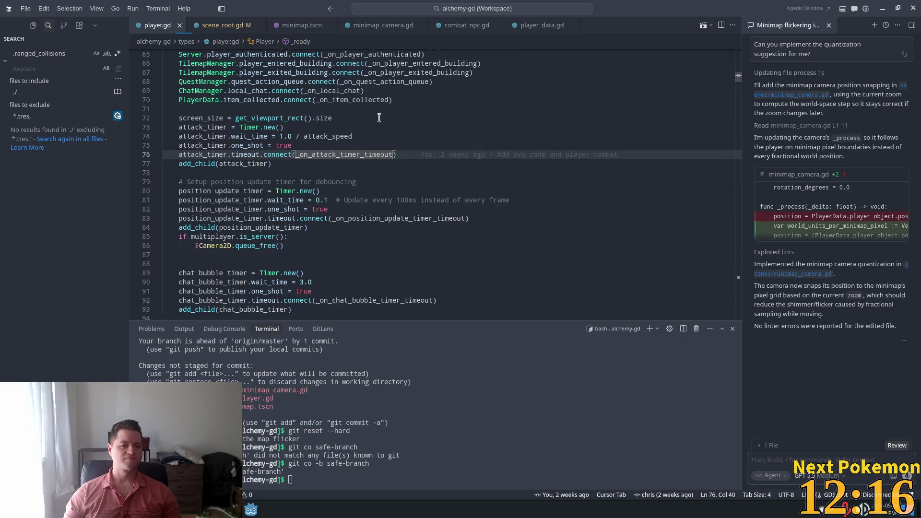
pyautogui.hotkey('ctrl', 'shift', 'p')
# Reload the Cursor window with the Developer: Reload Window command.
pyautogui.press('BackSpace')
pyautogui.write('reload')
pyautogui.press('BackSpace')
pyautogui.press('BackSpace')
pyautogui.press('BackSpace')
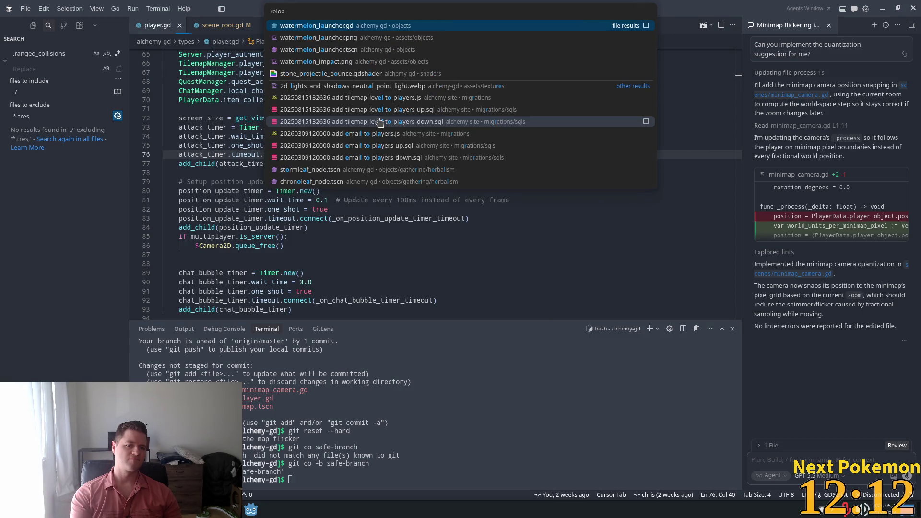
pyautogui.press('Escape')
pyautogui.hotkey('ctrl', 'shift', 'p')
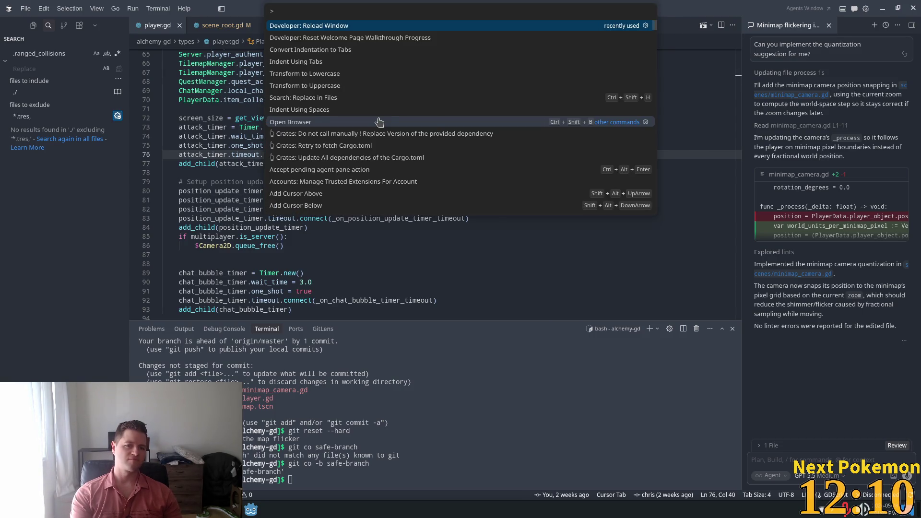
pyautogui.press('Return')
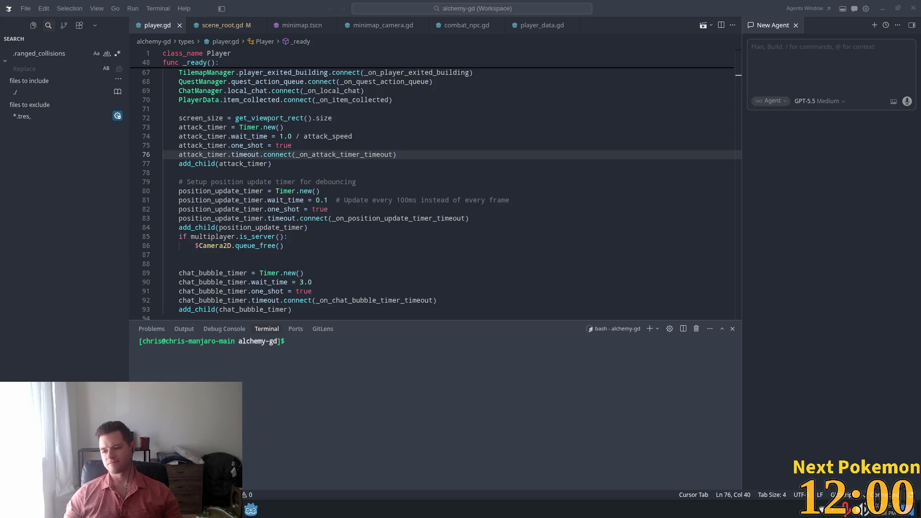
# Bring the YouTube Zelda: A Link to the Past overworld video window forward.
pyautogui.hotkey('alt', 'Tab')
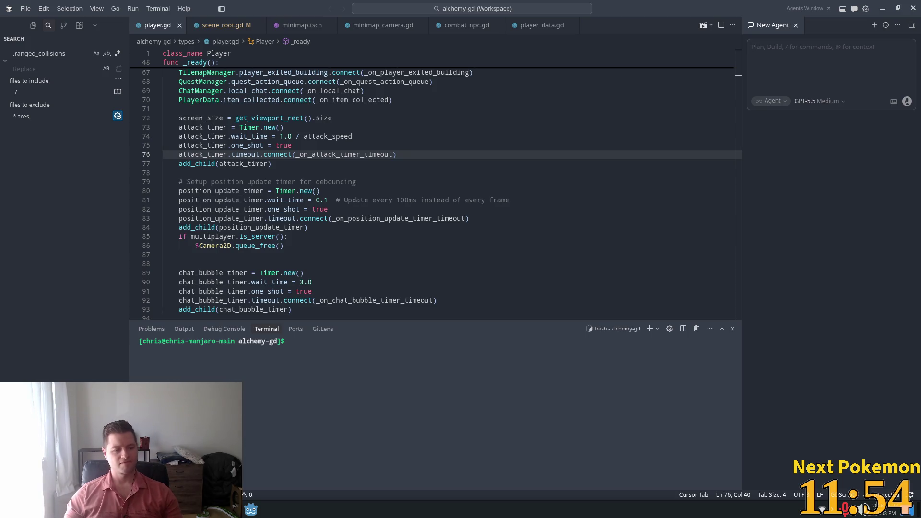
pyautogui.click(235, 509)
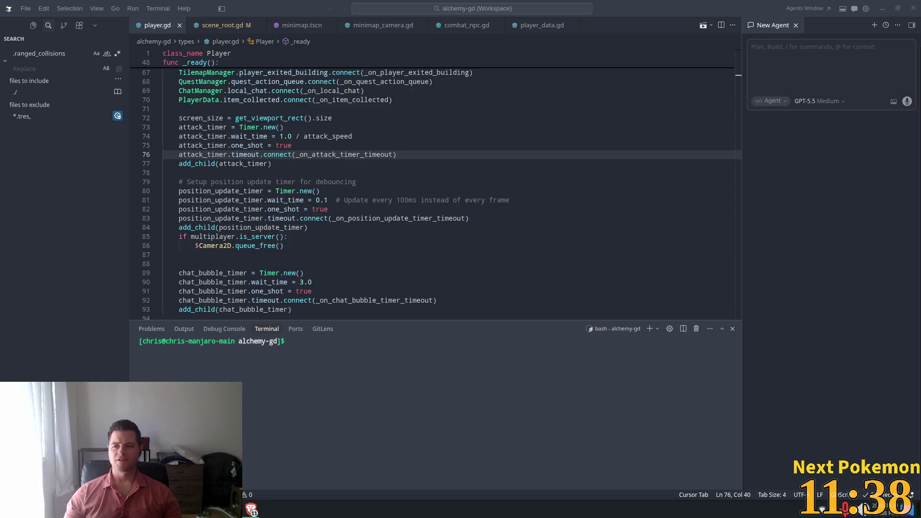
pyautogui.hotkey('alt', 'Tab')
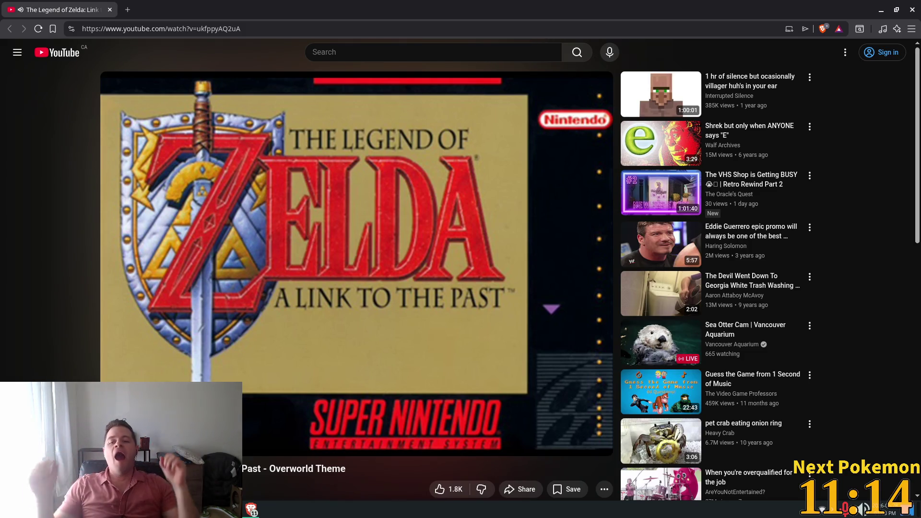
# Close the YouTube Zelda video tab to return to Cursor's player.gd.
pyautogui.moveTo(392, 192)
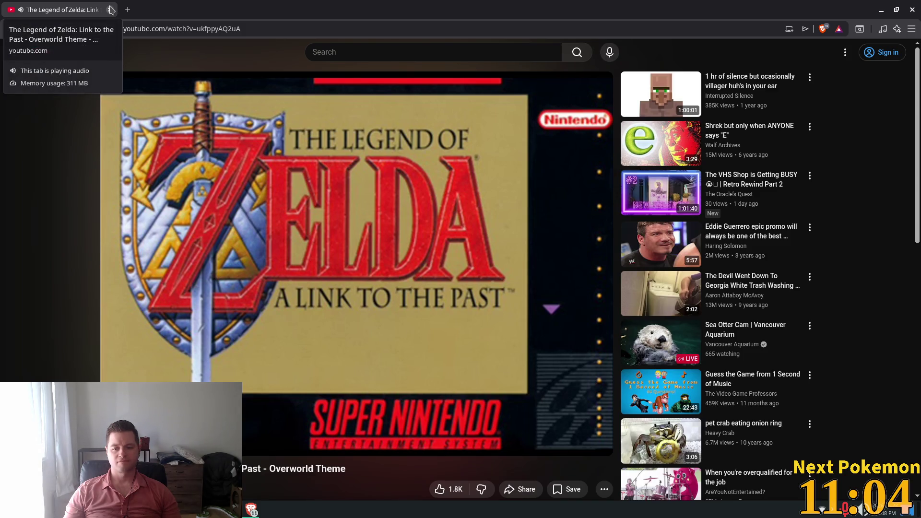
pyautogui.click(111, 9)
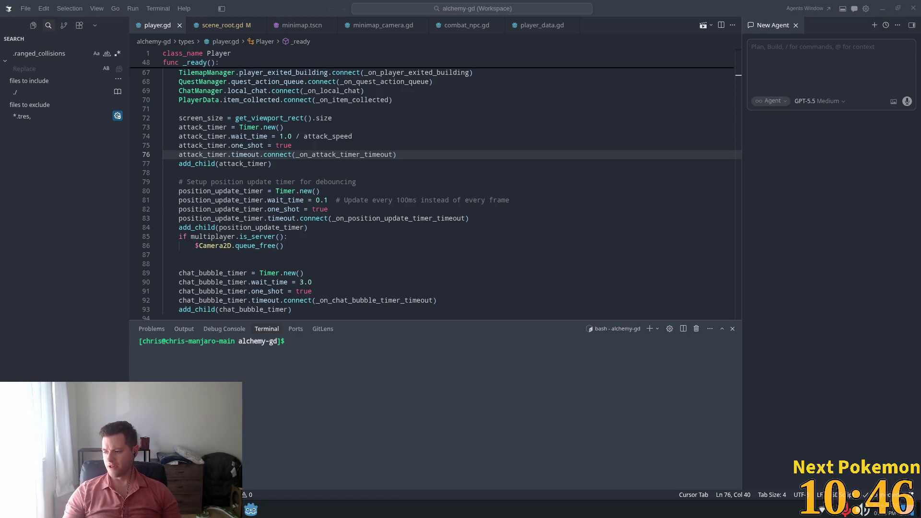
# Switch to Brave and maximize the Discord chat sharing Cedar Wheel.mp3 and Flute Driftwood.mp3.
pyautogui.hotkey('alt', 'Tab')
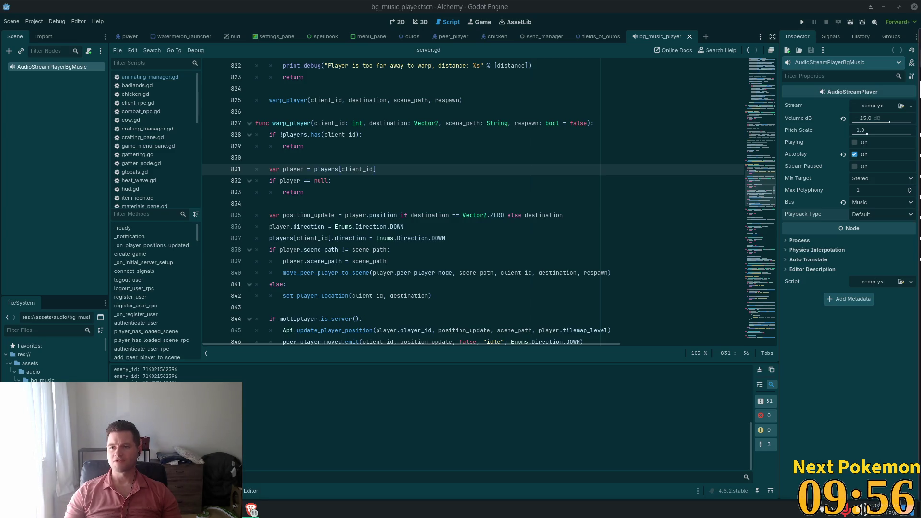
pyautogui.hotkey('alt', 'Tab')
pyautogui.doubleClick(232, 3)
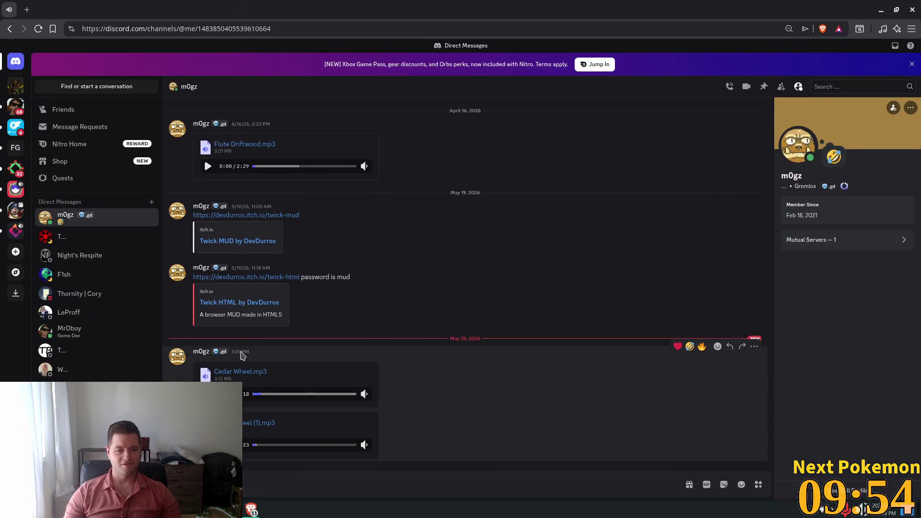
pyautogui.moveTo(365, 394)
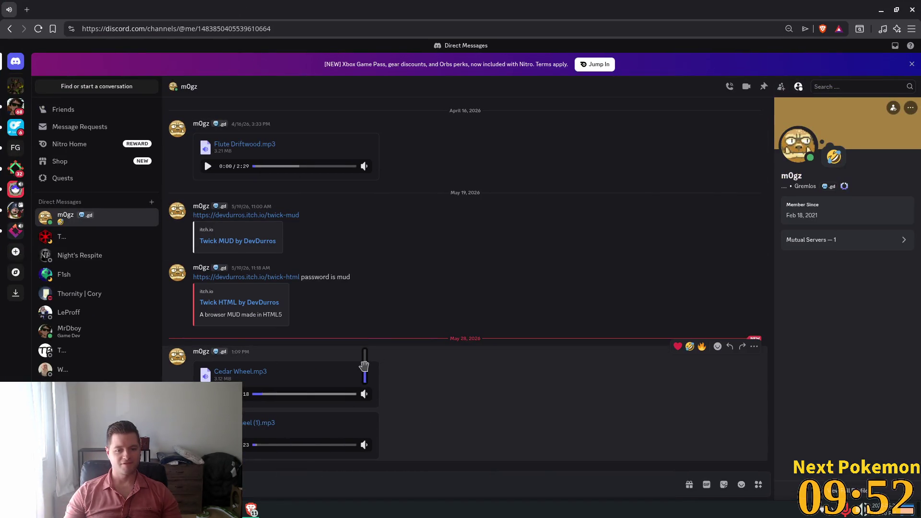
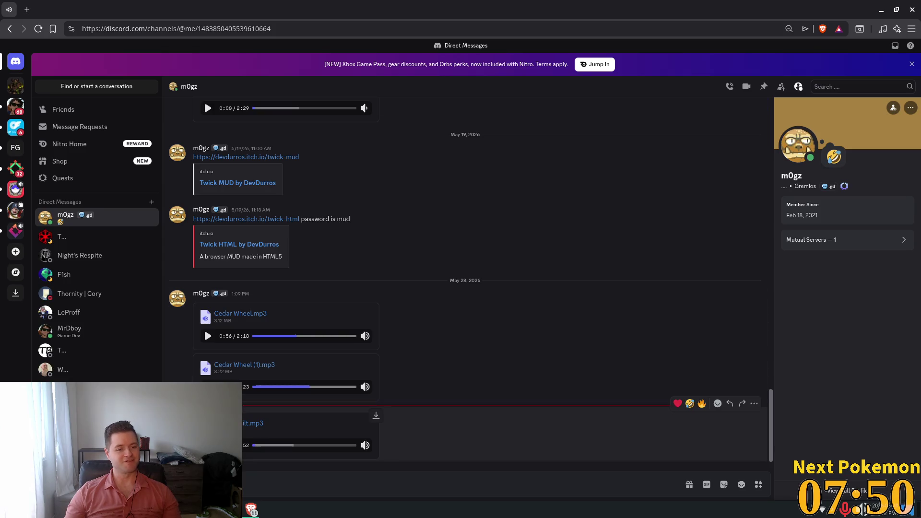
# Seek the third Cedar Wheel audio attachment ahead to 0:56 and bring up the window switcher.
pyautogui.click(337, 445)
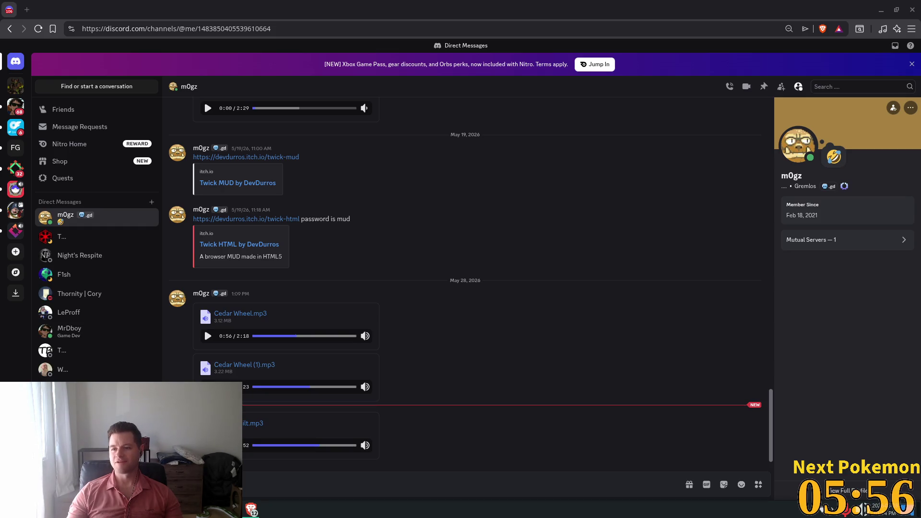
pyautogui.hotkey('alt', 'Tab')
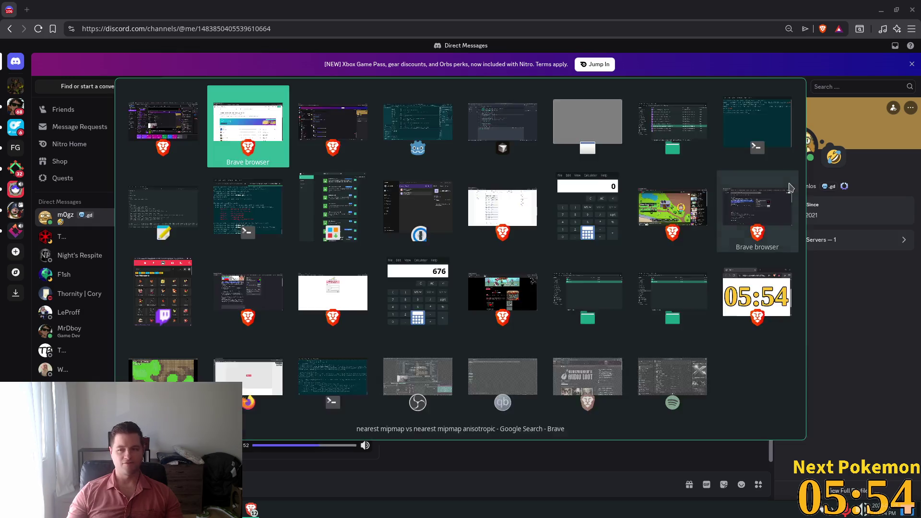
# Switch to the Pixabay window and preview Ambient Piano, then Ambient Piano Relaxing Music.
pyautogui.click(790, 187)
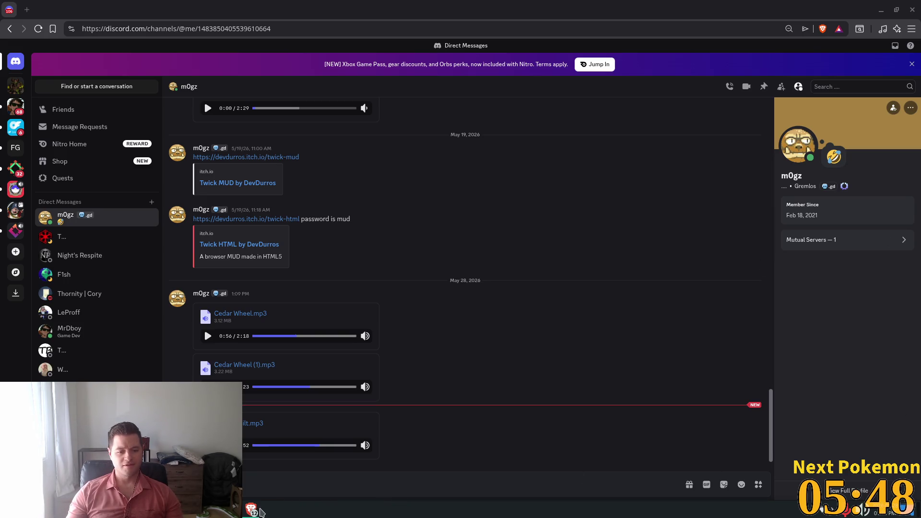
pyautogui.moveTo(261, 512)
pyautogui.click(367, 457)
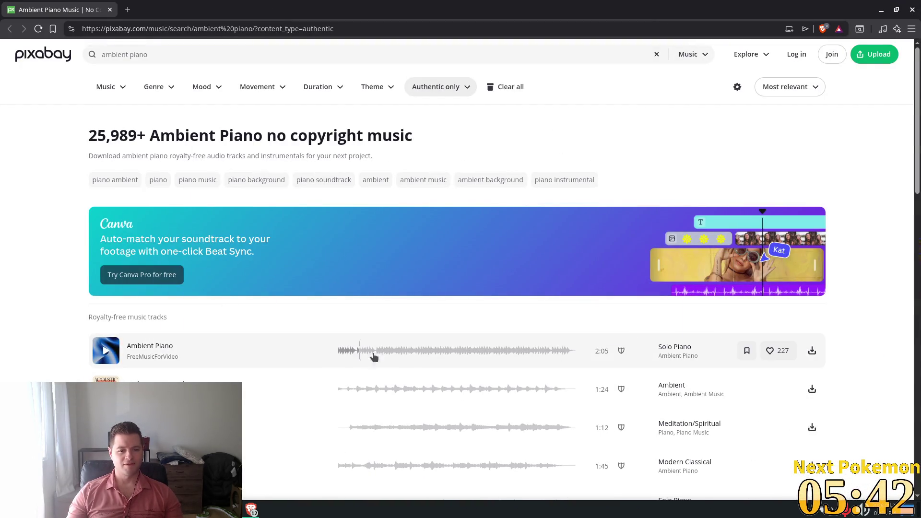
pyautogui.click(105, 355)
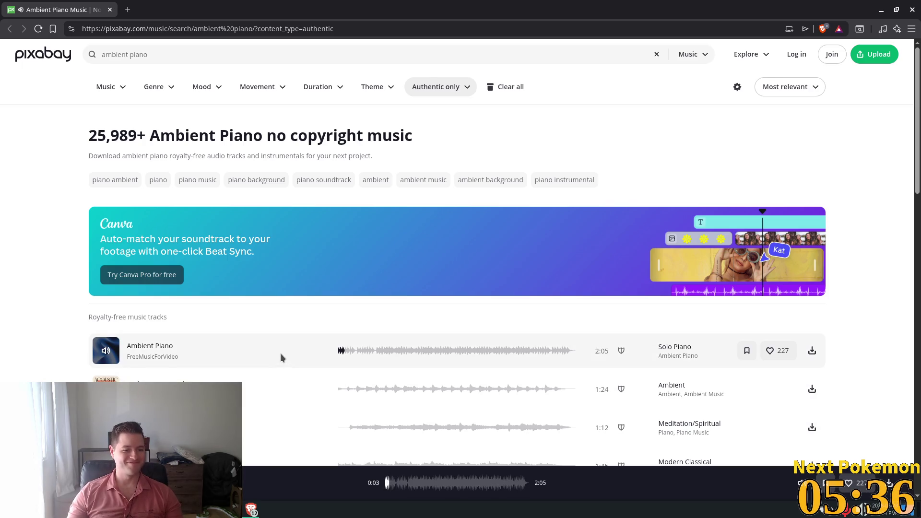
pyautogui.scroll(-2, 280, 353)
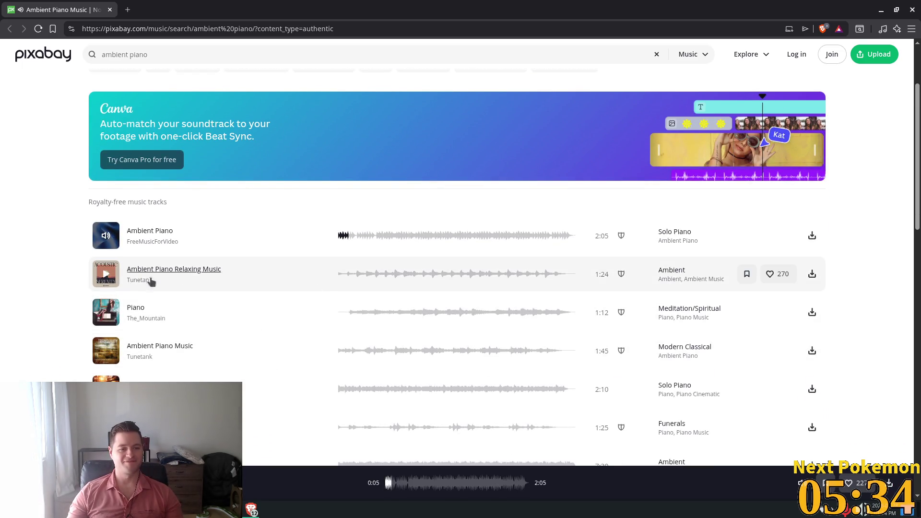
pyautogui.click(105, 276)
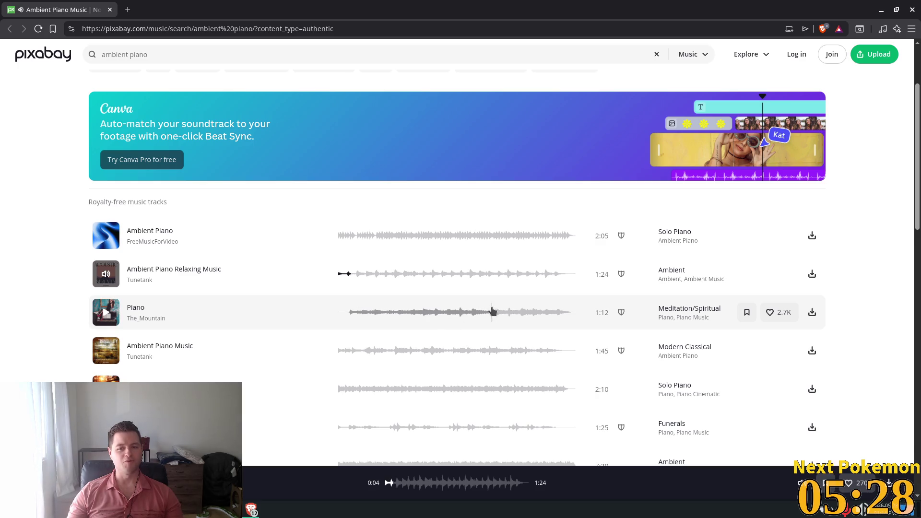
# Preview the 1:45 Ambient Piano Music, Piano - Piano Music and realization tracks.
pyautogui.scroll(2, 363, 276)
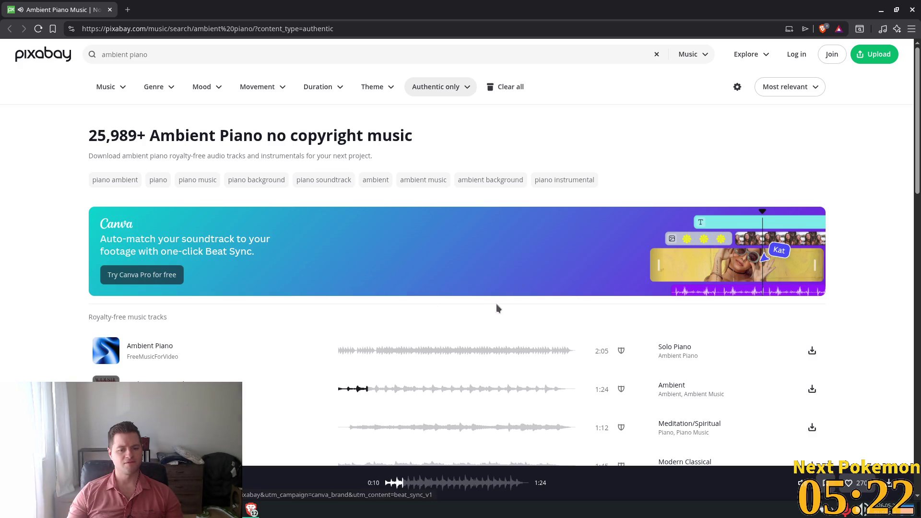
pyautogui.scroll(-2, 480, 314)
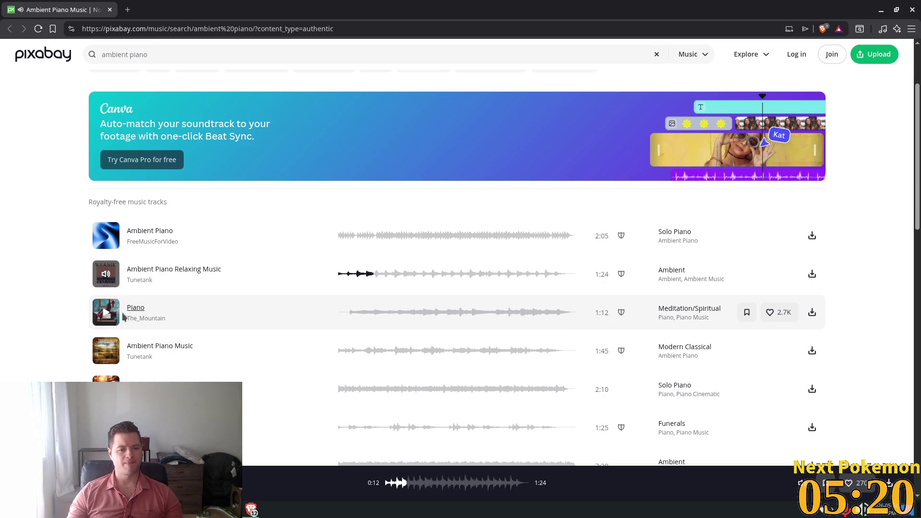
pyautogui.scroll(-1, 111, 307)
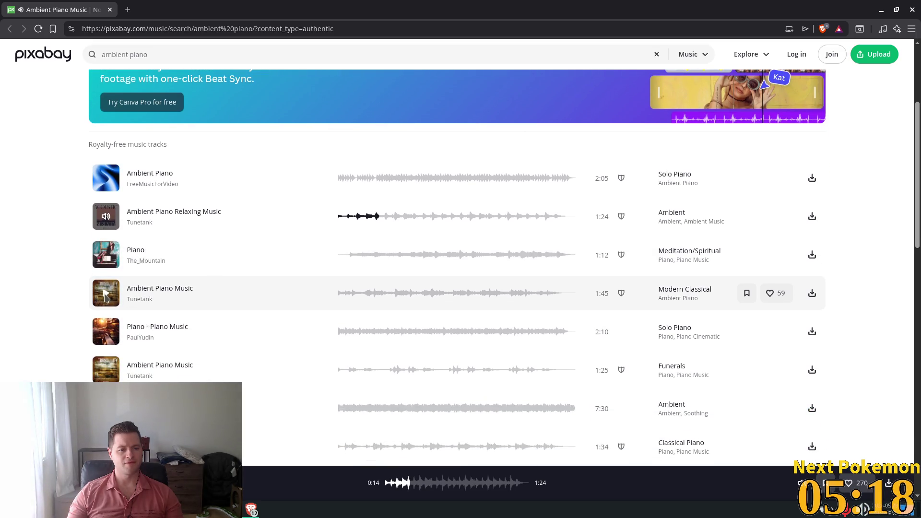
pyautogui.click(107, 297)
pyautogui.scroll(-2, 165, 249)
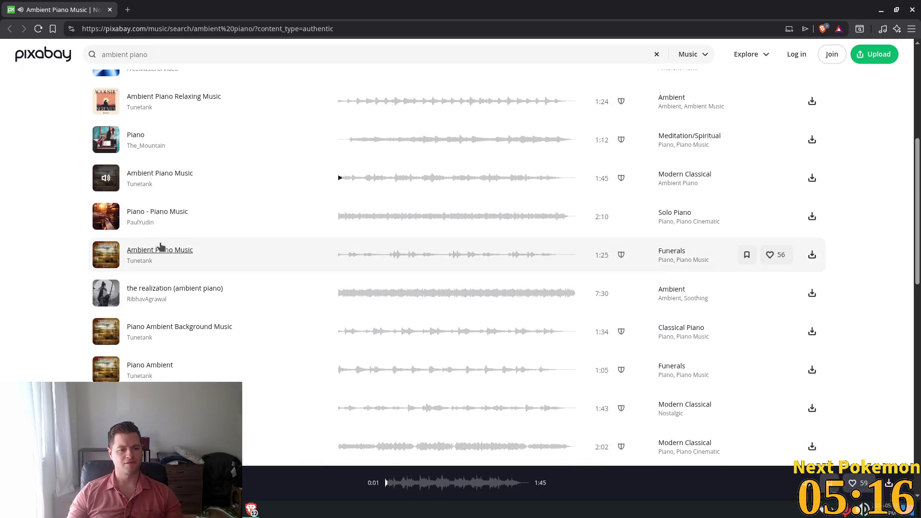
pyautogui.click(105, 216)
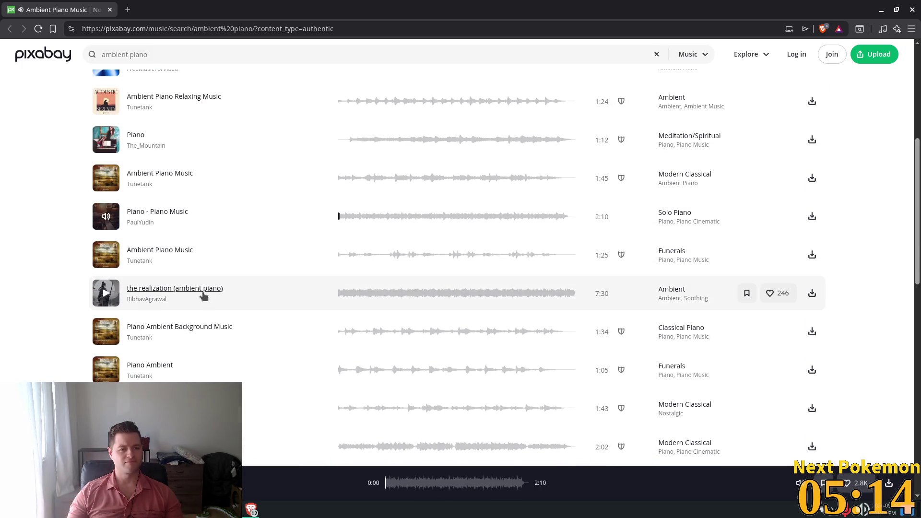
pyautogui.click(106, 295)
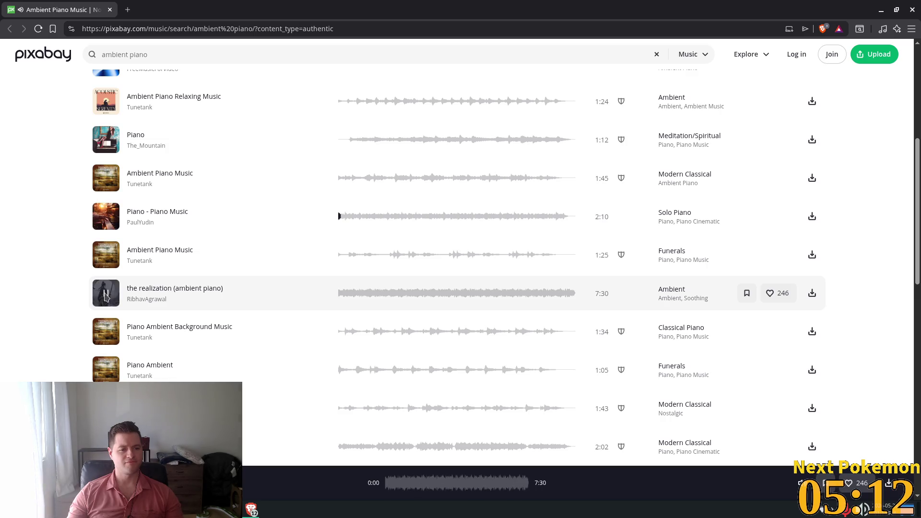
# Scroll further down, play the 2:16 Piano Relaxing track, and return to the top of the results.
pyautogui.scroll(-2, 319, 306)
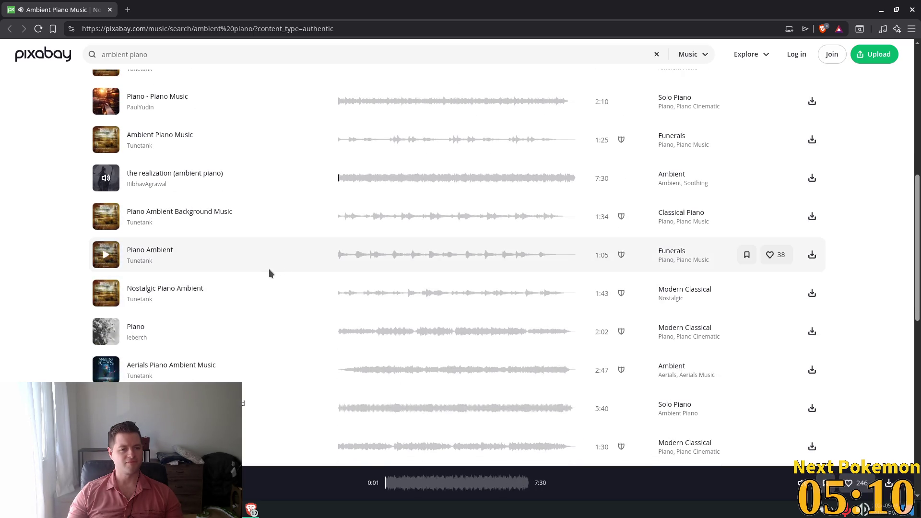
pyautogui.scroll(-1, 239, 297)
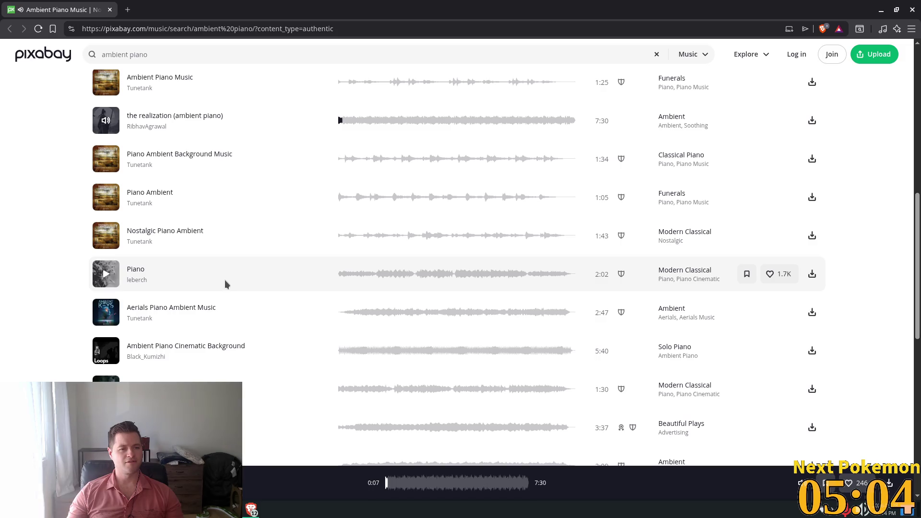
pyautogui.scroll(-1, 283, 259)
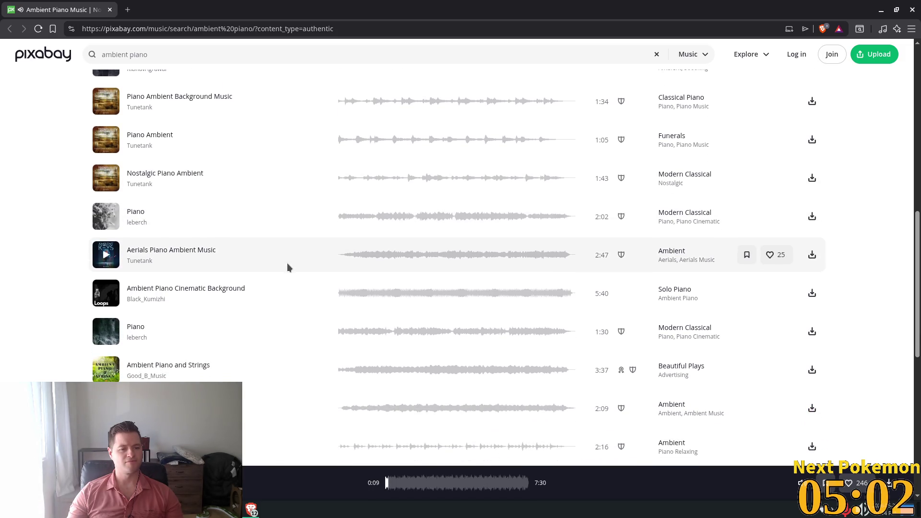
pyautogui.scroll(-1, 287, 263)
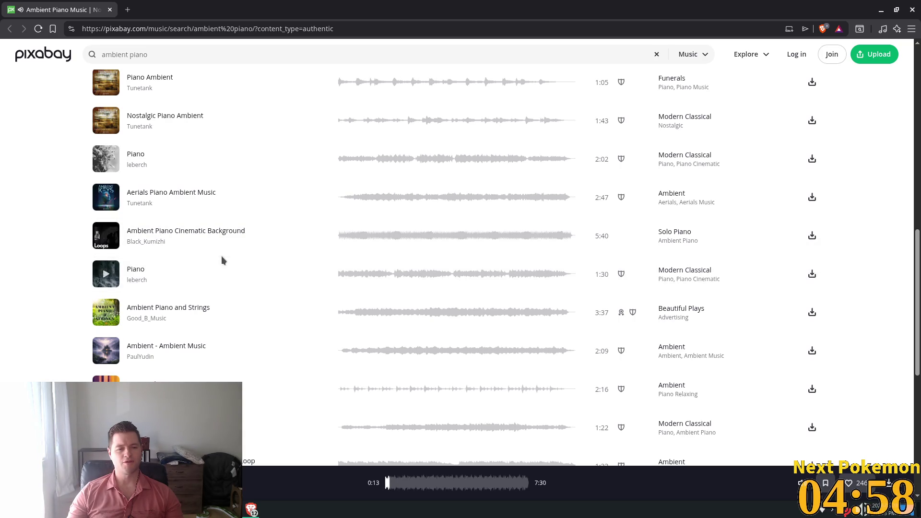
pyautogui.scroll(-2, 234, 258)
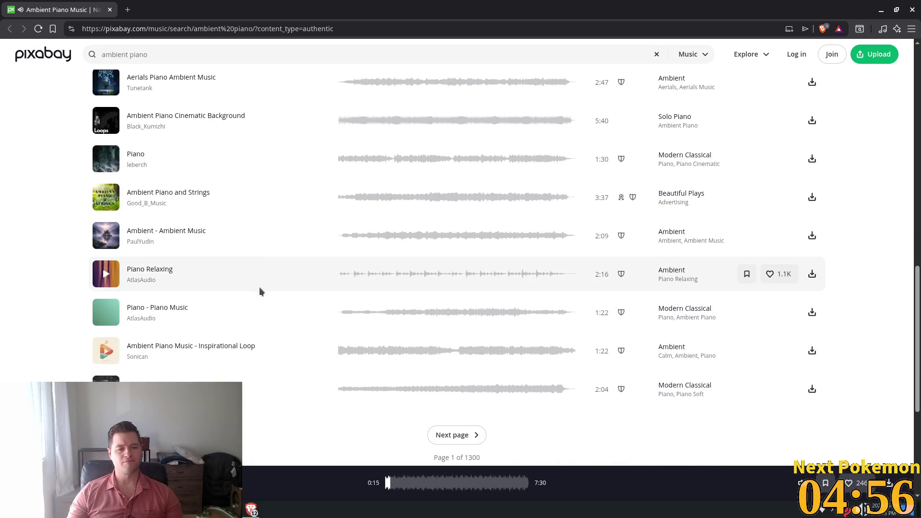
pyautogui.click(98, 282)
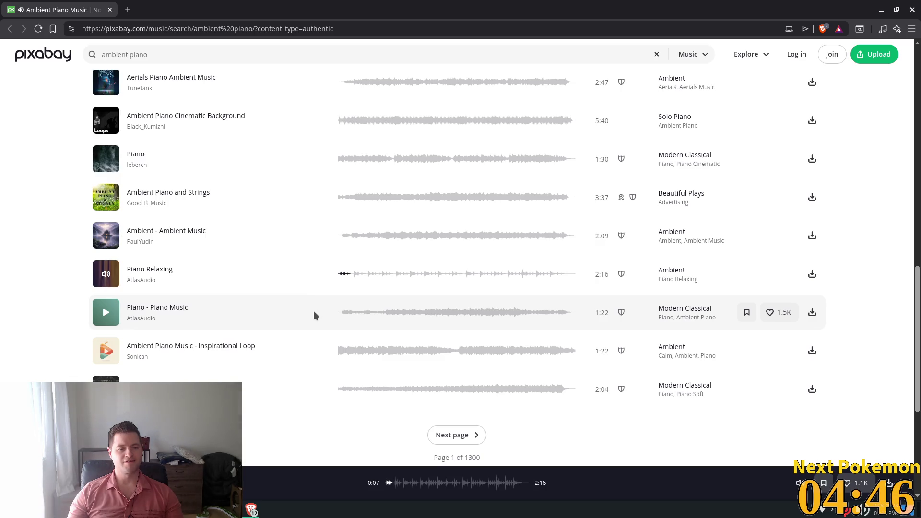
pyautogui.scroll(-5, 312, 310)
pyautogui.scroll(15, 275, 283)
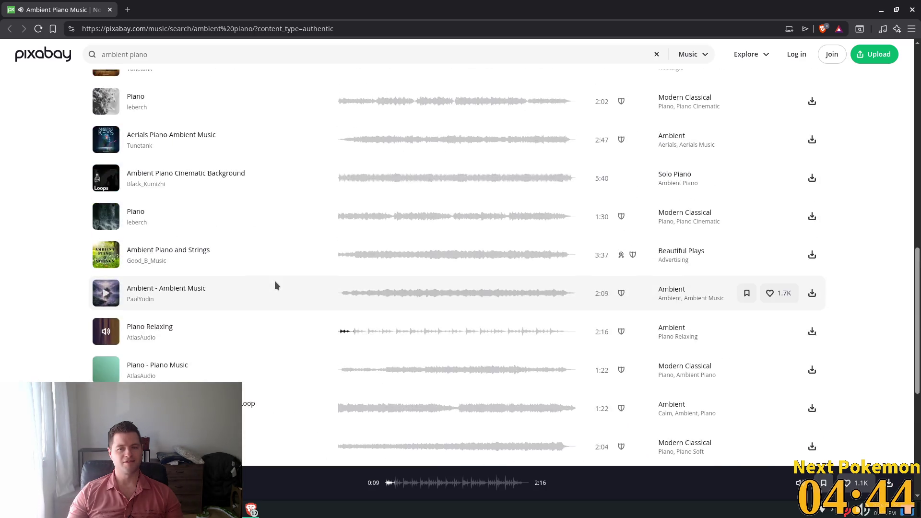
pyautogui.scroll(5, 288, 287)
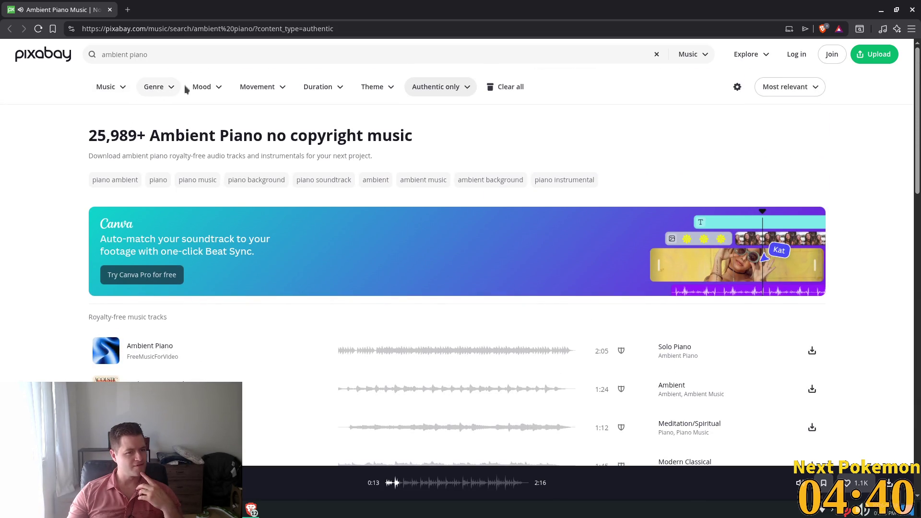
pyautogui.click(213, 87)
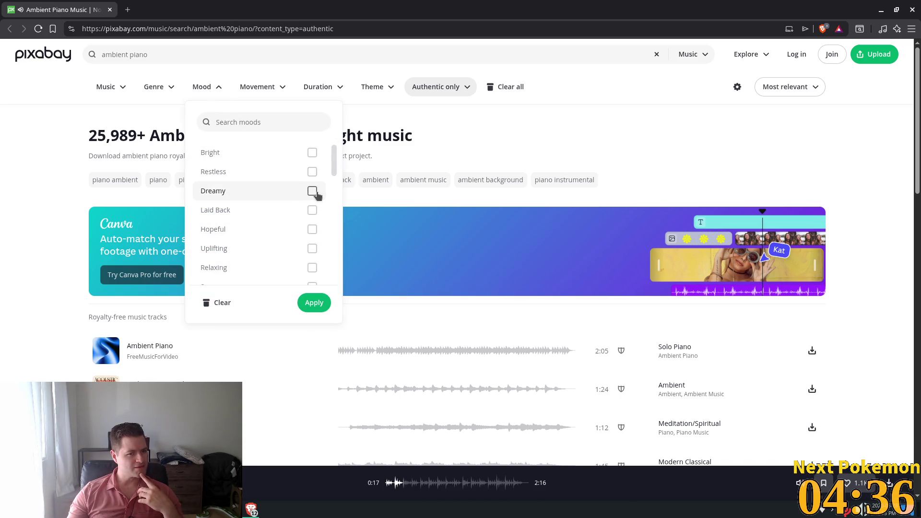
# Filter the results to the Dreamy, Laid Back, Relaxing and Peaceful moods (533+ tracks).
pyautogui.click(312, 191)
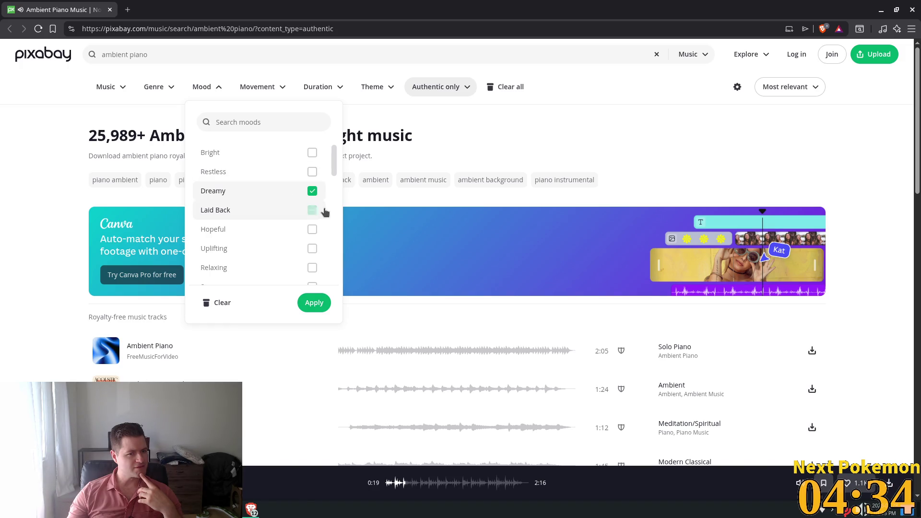
pyautogui.click(312, 210)
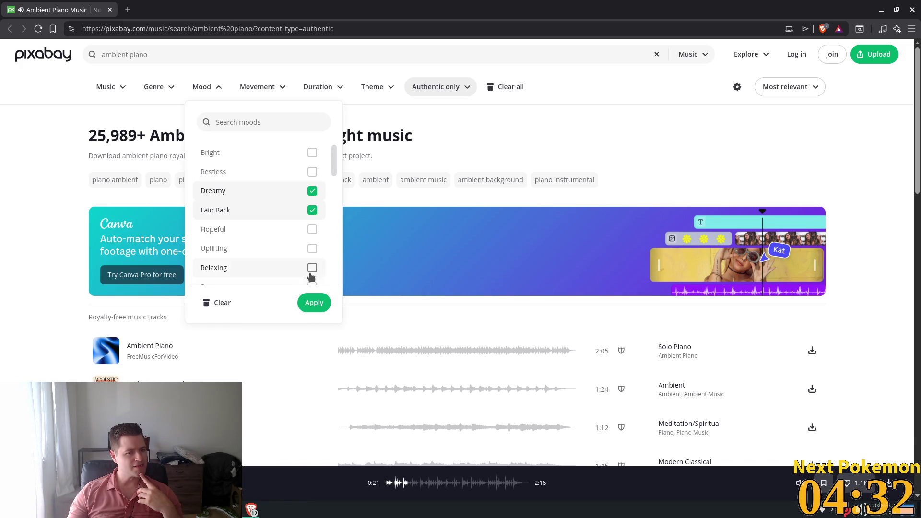
pyautogui.scroll(-2, 313, 268)
pyautogui.scroll(1, 312, 269)
pyautogui.scroll(-1, 312, 268)
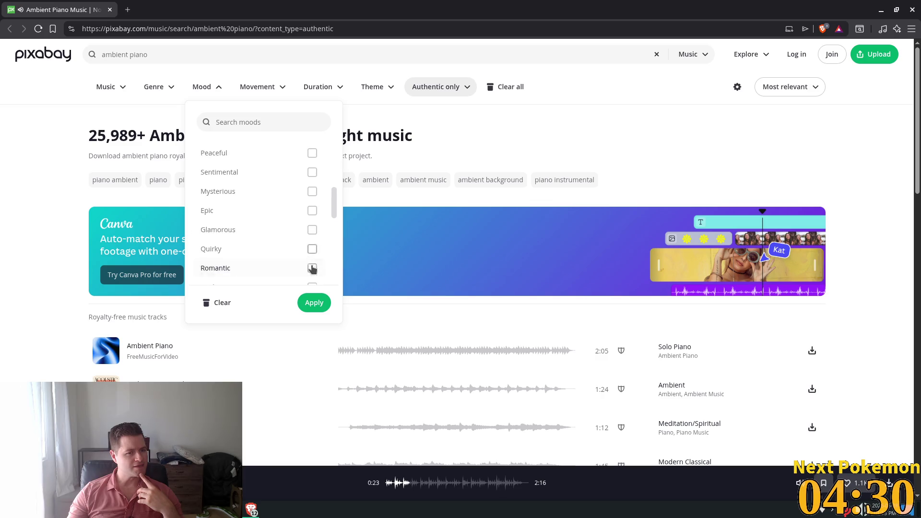
pyautogui.click(312, 153)
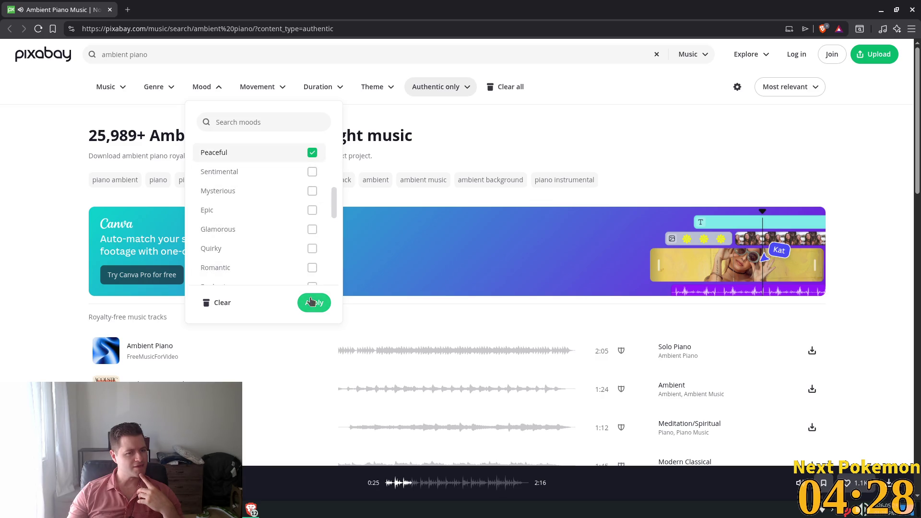
pyautogui.click(312, 303)
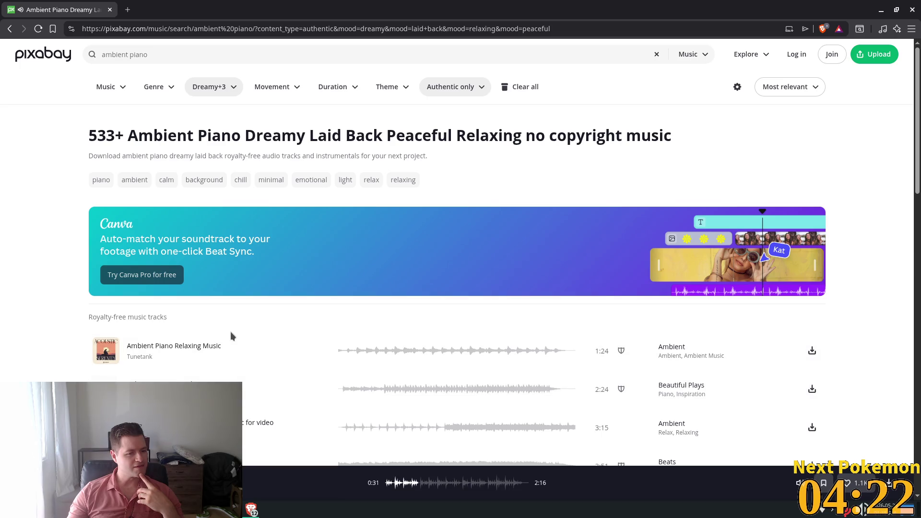
# Preview the 3:15 Relax in the Forest background music track.
pyautogui.scroll(-2, 230, 333)
pyautogui.click(106, 314)
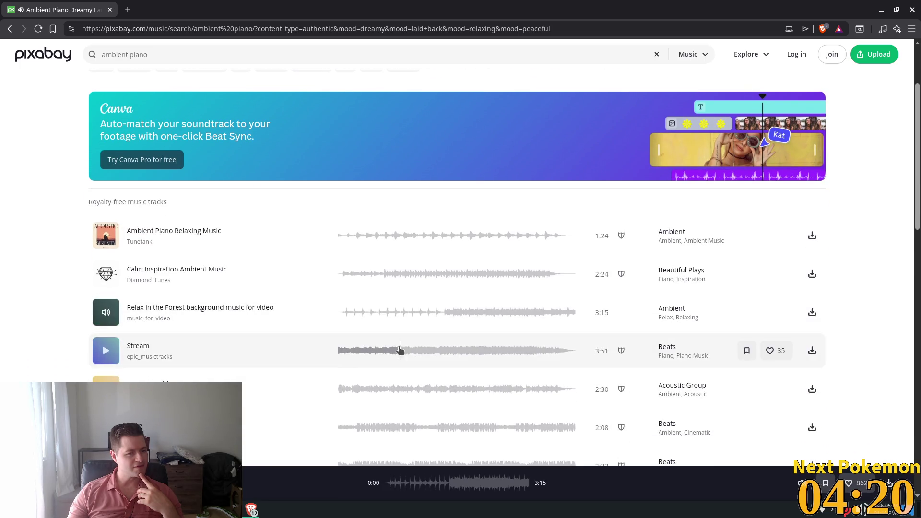
pyautogui.scroll(2, 221, 298)
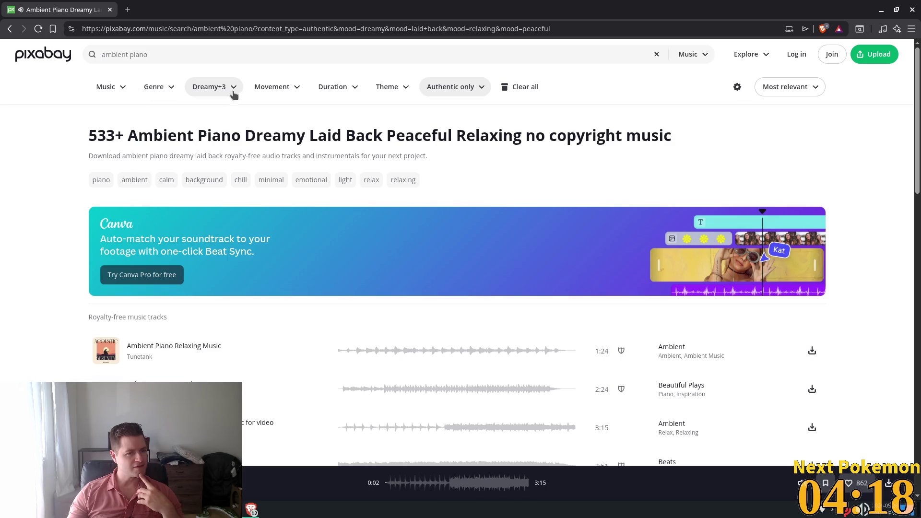
# Add the Ambient genre filter, narrowing the ambient piano results to 200+ tracks.
pyautogui.click(163, 91)
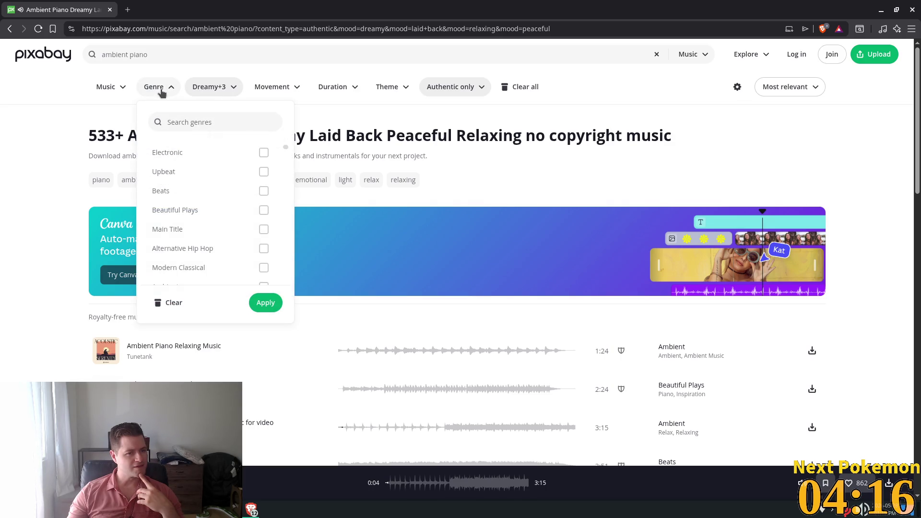
pyautogui.click(121, 89)
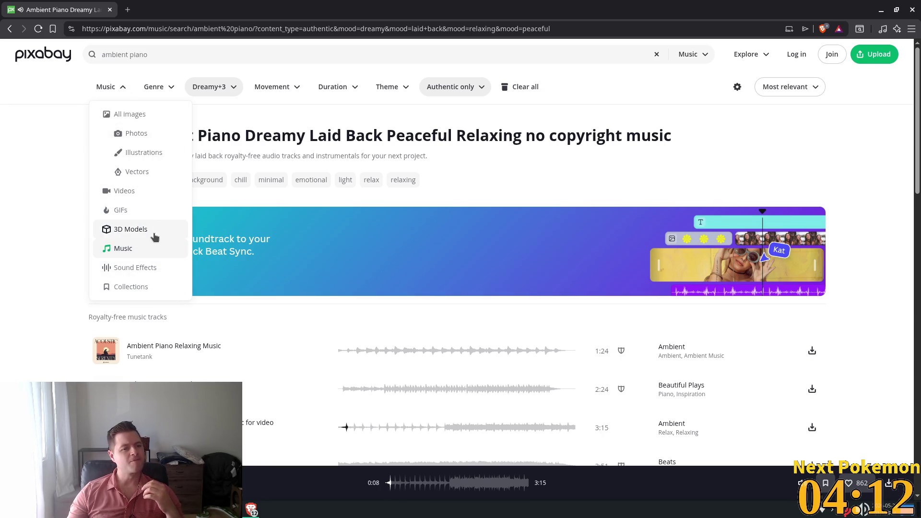
pyautogui.click(271, 88)
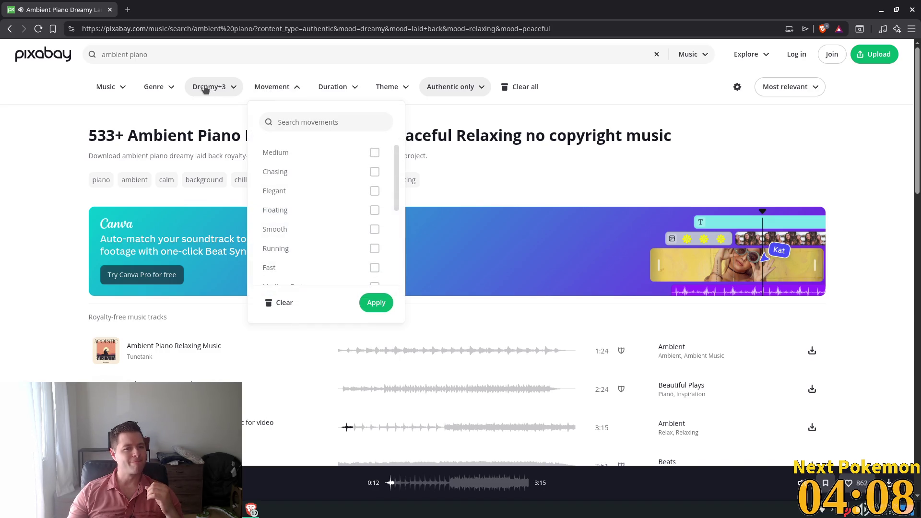
pyautogui.click(159, 88)
pyautogui.scroll(-2, 250, 170)
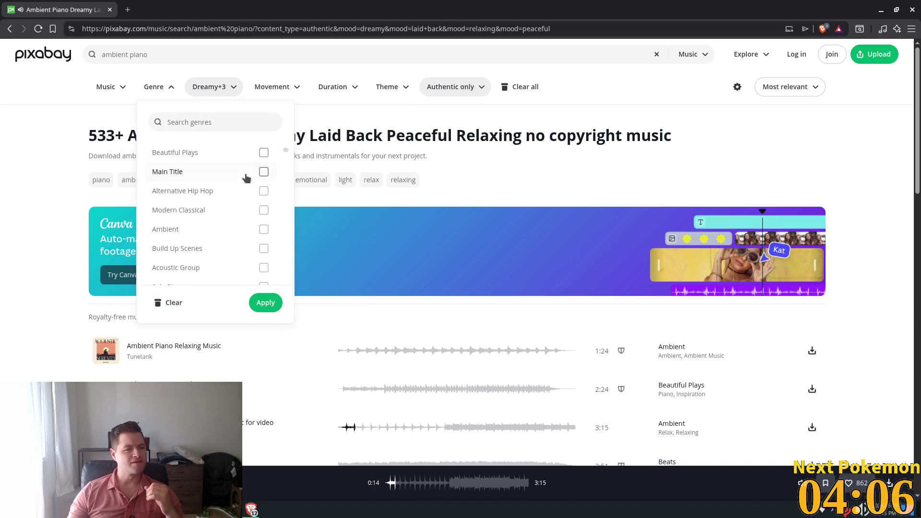
pyautogui.click(260, 234)
pyautogui.scroll(-3, 252, 221)
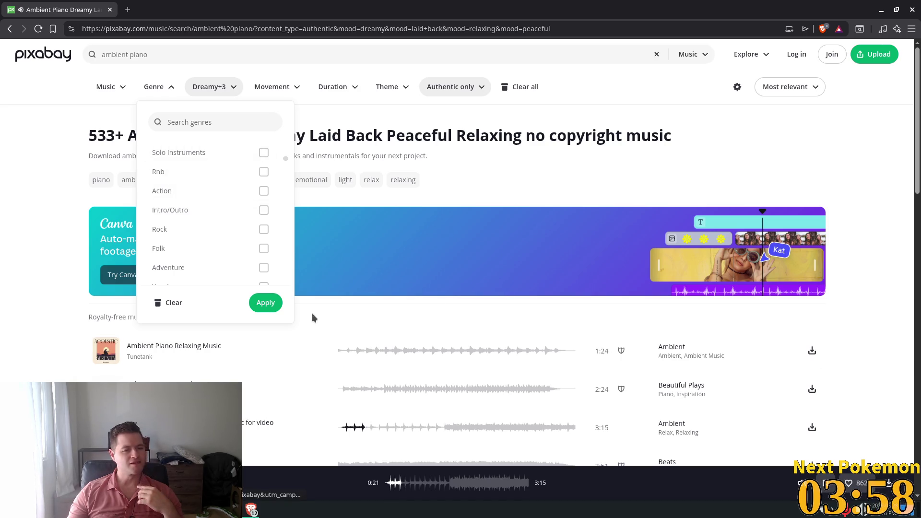
pyautogui.click(264, 302)
# Preview Ambient Piano Minimalistic and Chilling Time, skipping ahead in each.
pyautogui.scroll(-8, 334, 297)
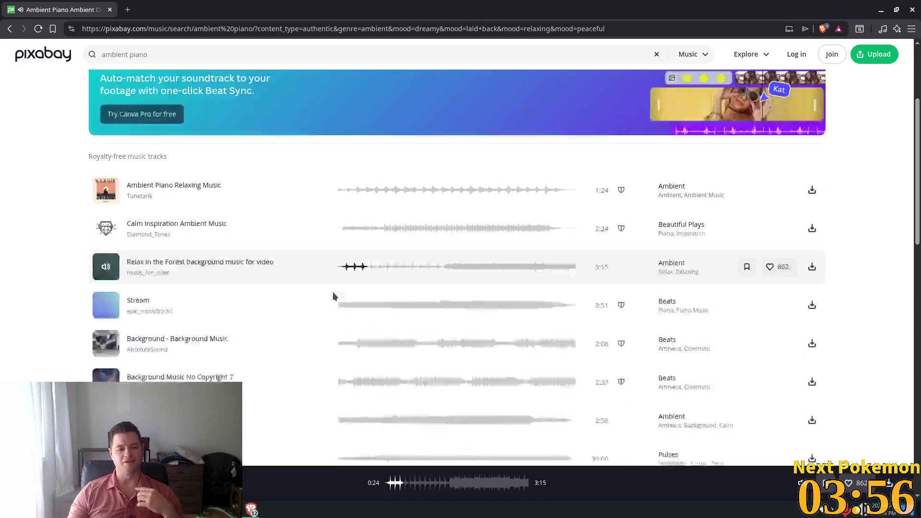
pyautogui.scroll(-3, 355, 267)
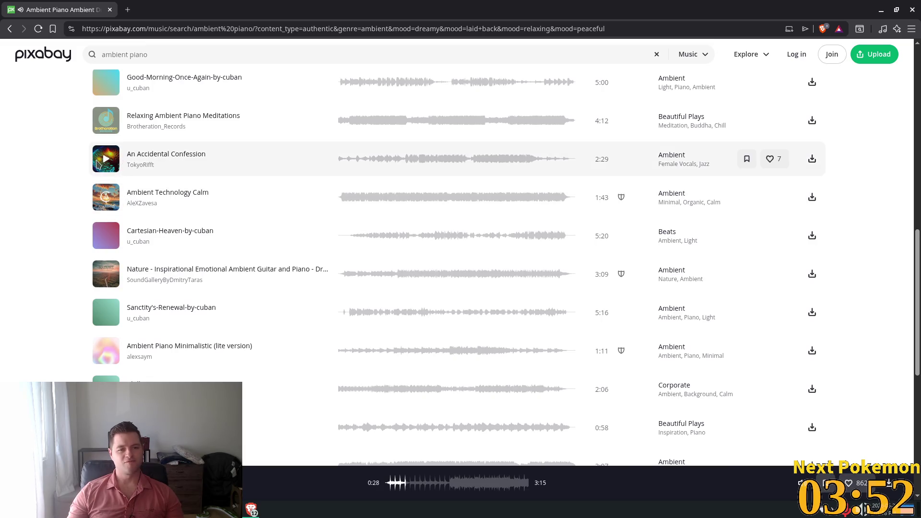
pyautogui.scroll(-3, 340, 232)
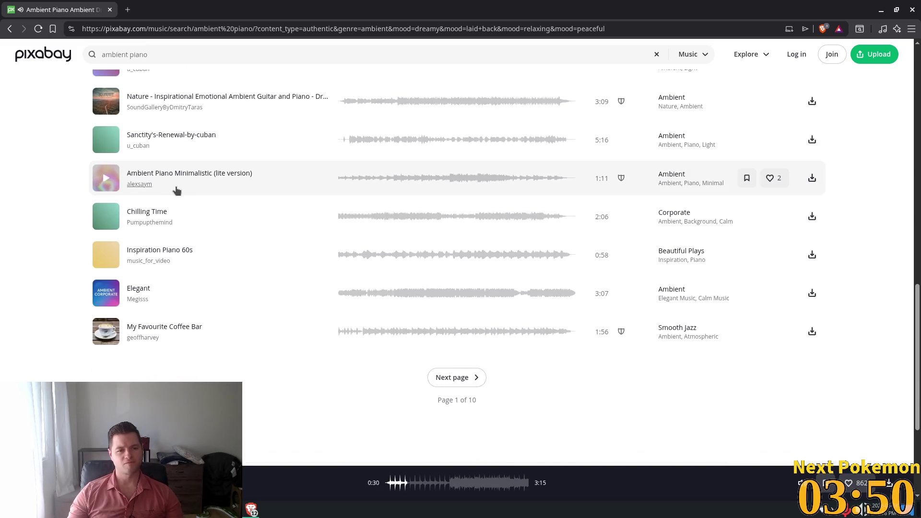
pyautogui.click(105, 182)
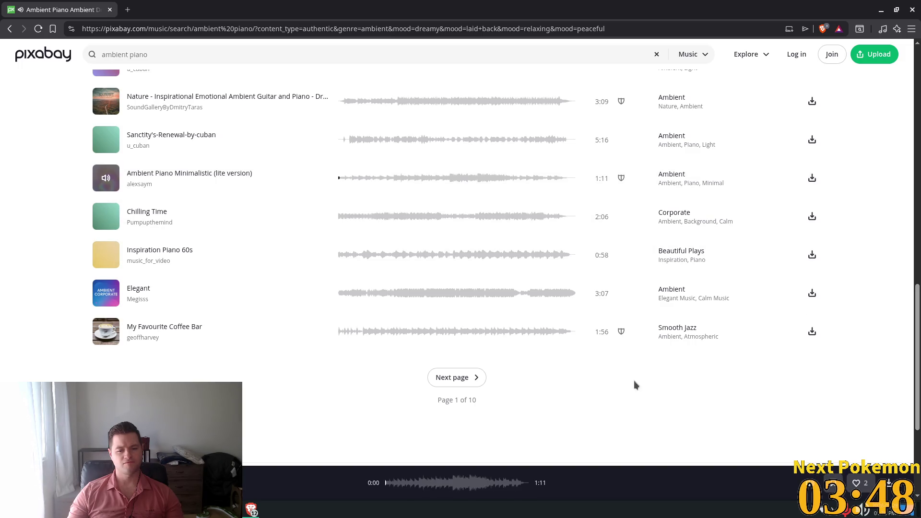
pyautogui.click(420, 482)
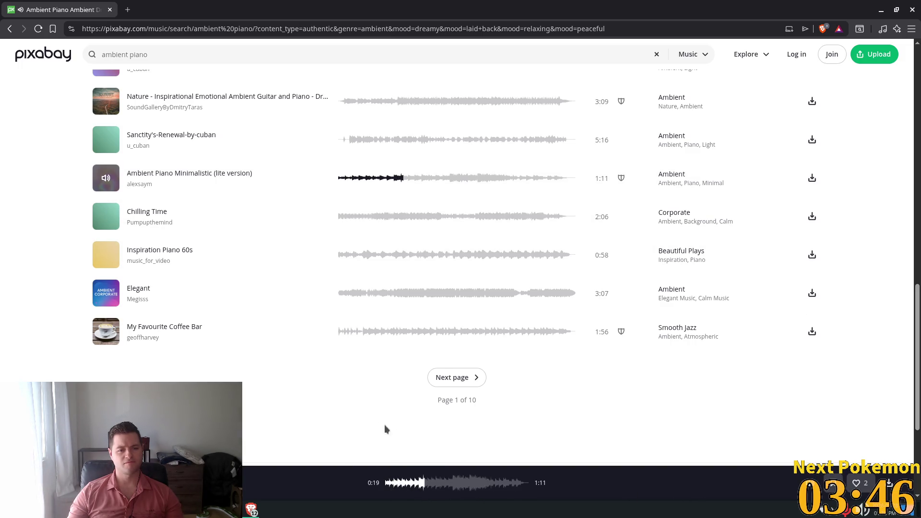
pyautogui.click(490, 483)
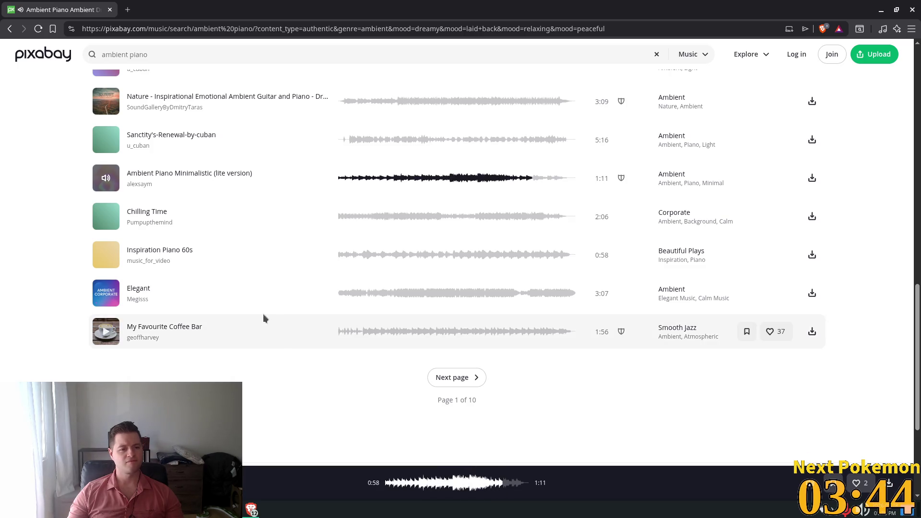
pyautogui.click(102, 223)
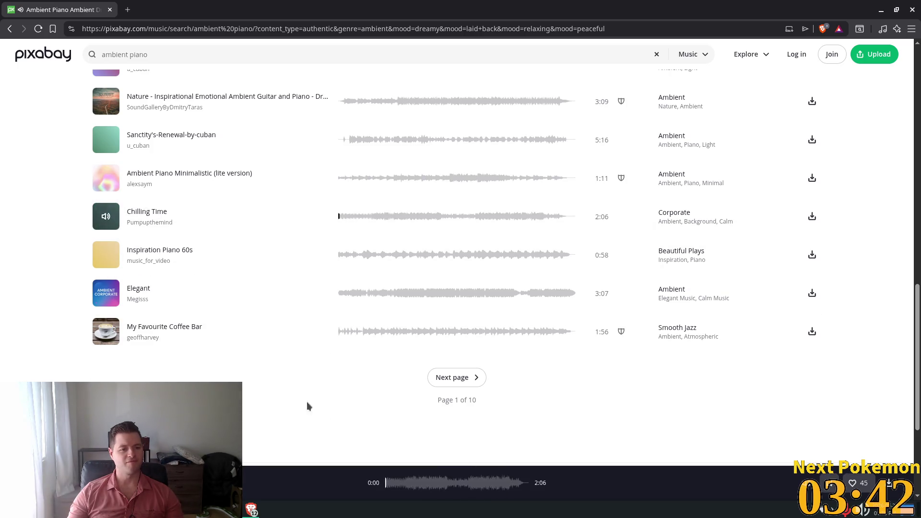
pyautogui.click(399, 483)
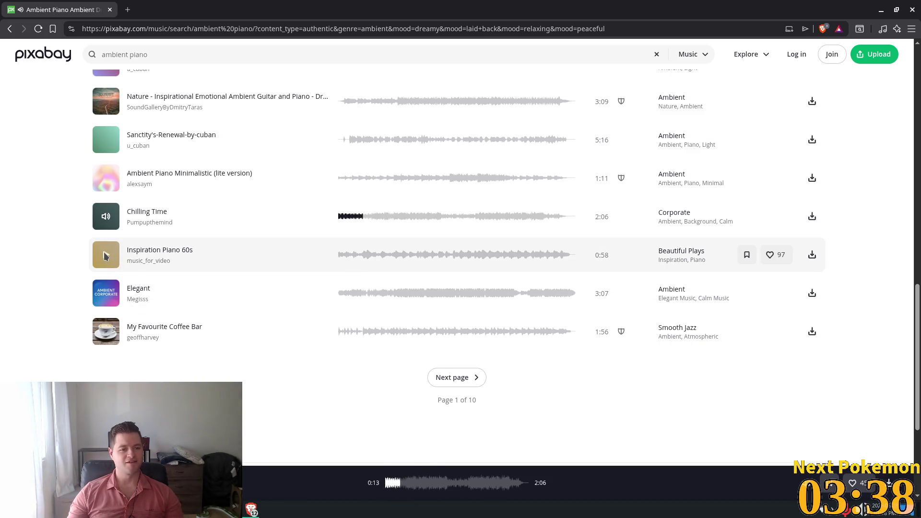
# Preview Elegant, play My Favourite Coffee Bar from about 0:33, then switch to Discord.
pyautogui.click(106, 293)
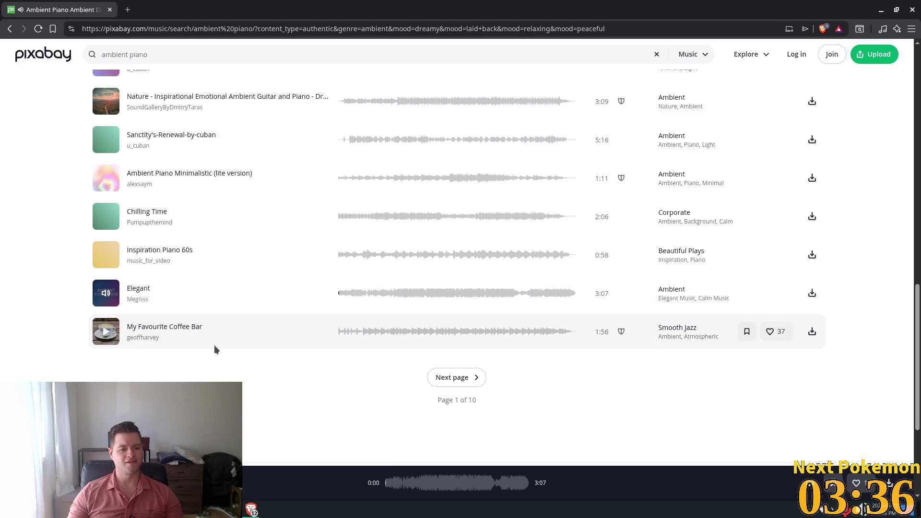
pyautogui.click(106, 332)
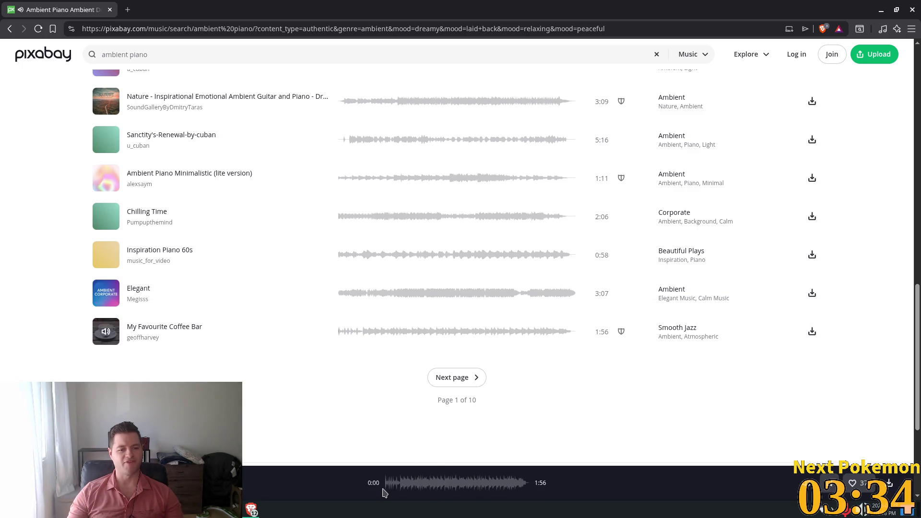
pyautogui.click(424, 485)
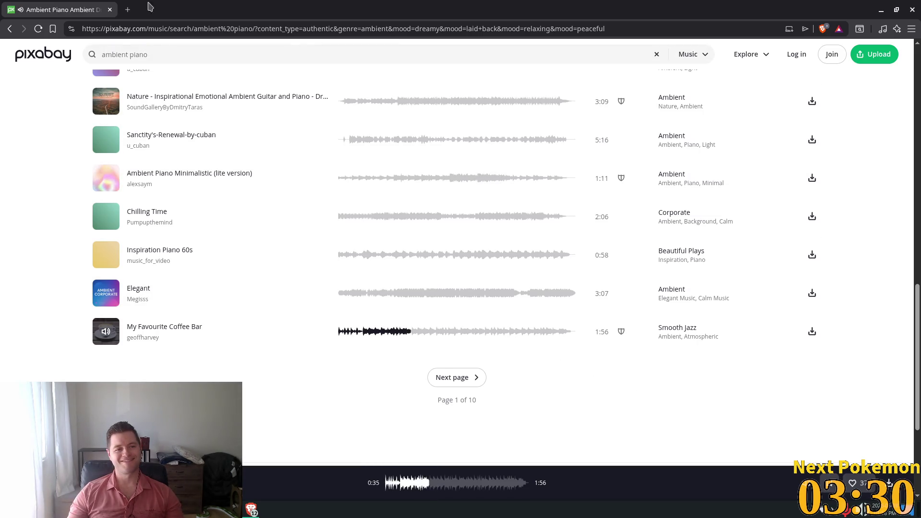
pyautogui.scroll(15, 426, 144)
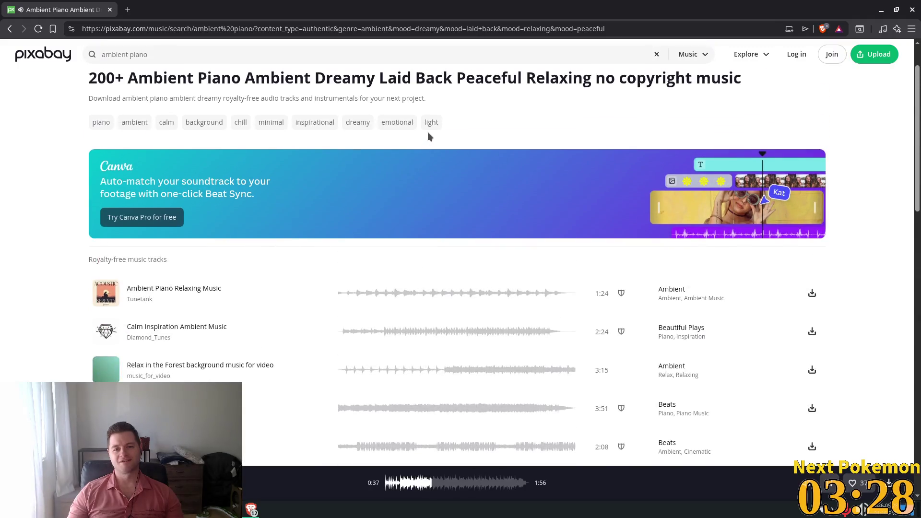
pyautogui.scroll(2, 428, 135)
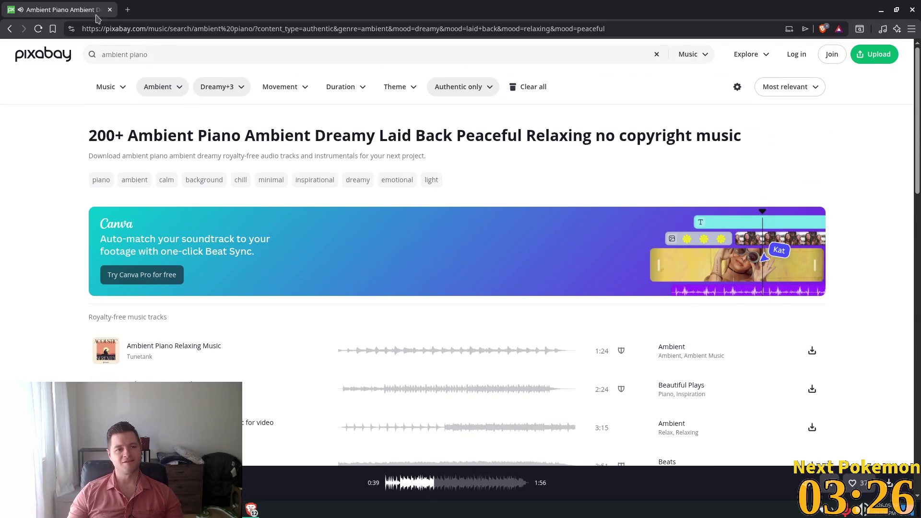
pyautogui.hotkey('alt', 'Tab')
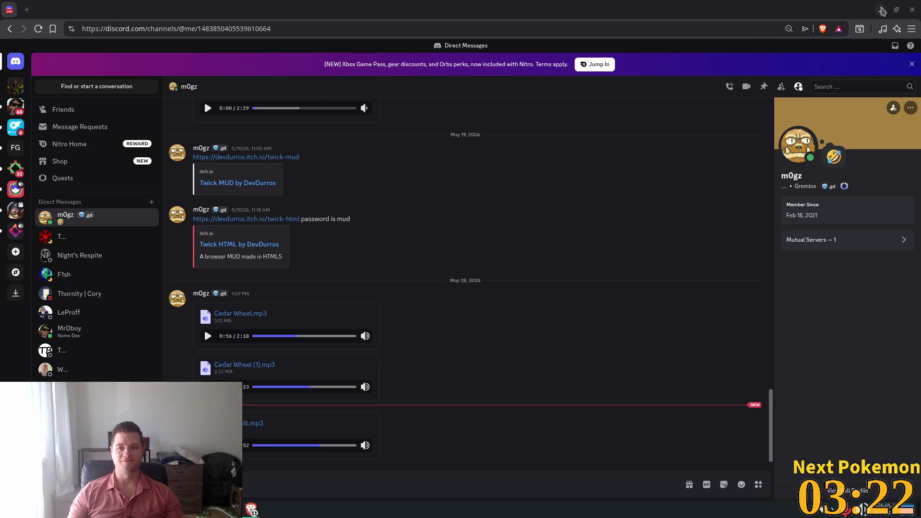
# Switch from Discord to the Godot editor with the Alchemy project's bg_music_player scene.
pyautogui.hotkey('alt', 'Tab')
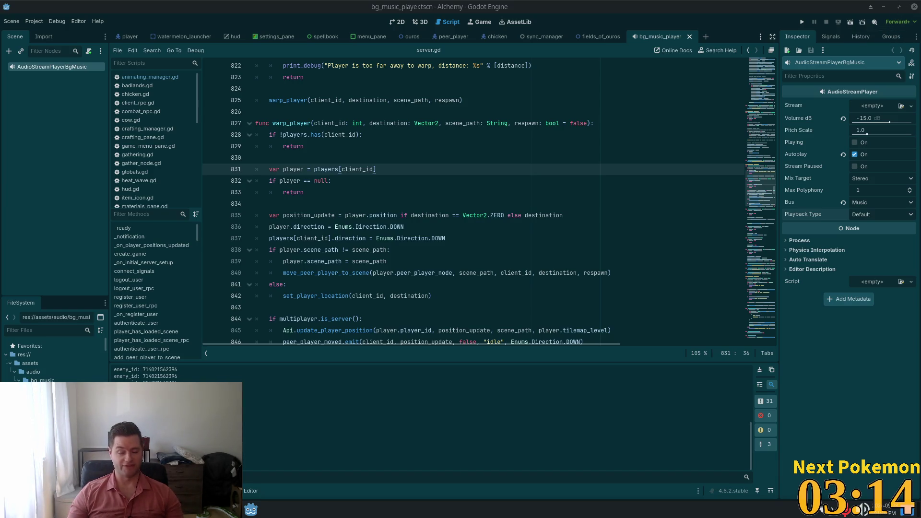
pyautogui.click(452, 123)
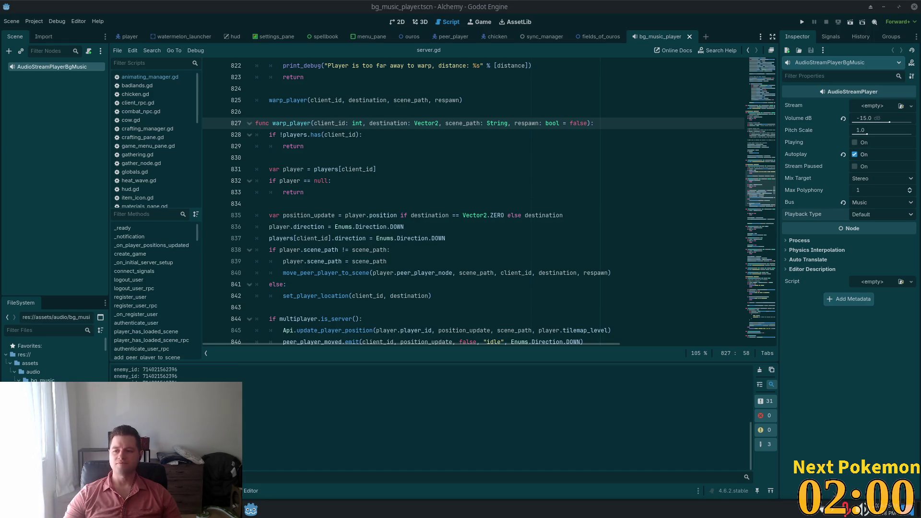
pyautogui.scroll(-3, 388, 172)
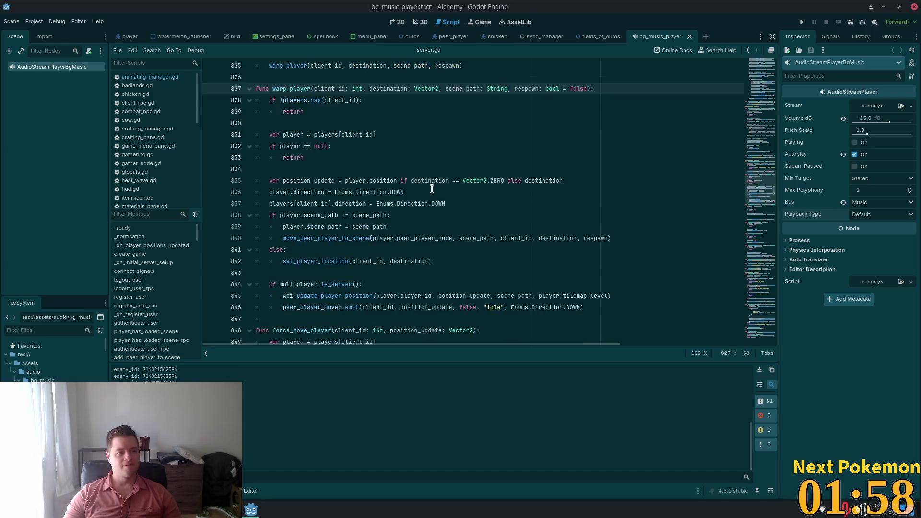
pyautogui.click(383, 167)
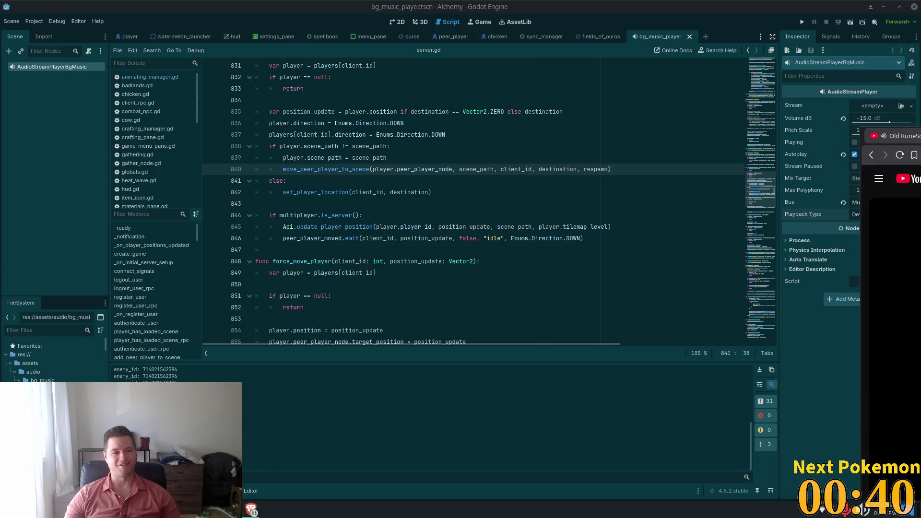
pyautogui.hotkey('alt', 'Tab')
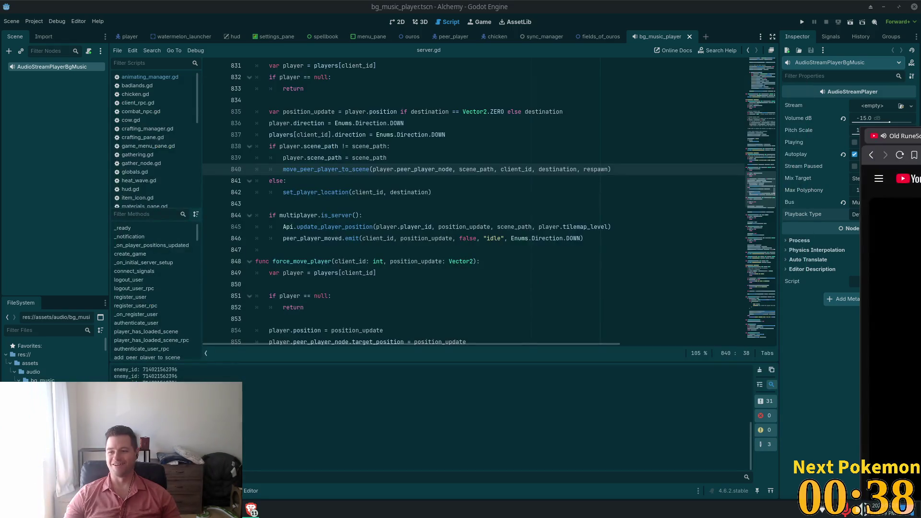
# Pull the Sea Shanty2 YouTube window over the editor and minimize it.
pyautogui.moveTo(887, 136); pyautogui.dragTo(509, 4)
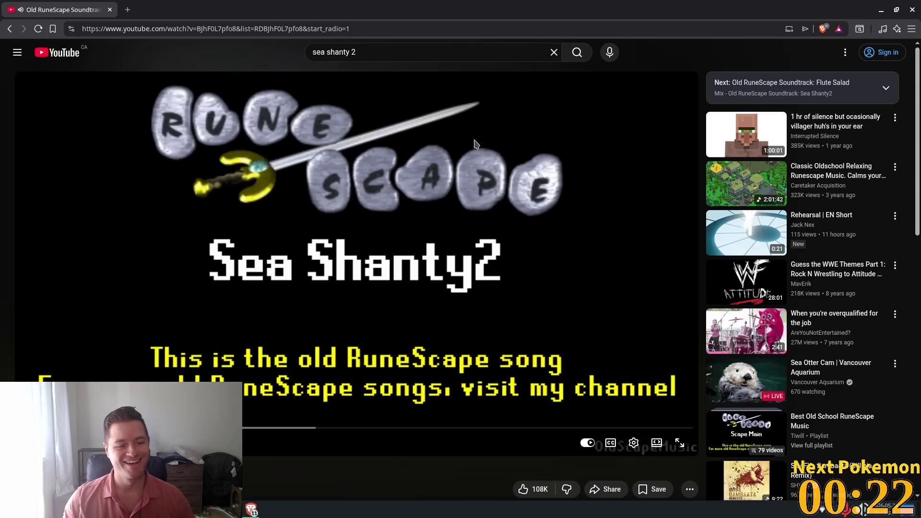
pyautogui.moveTo(746, 133)
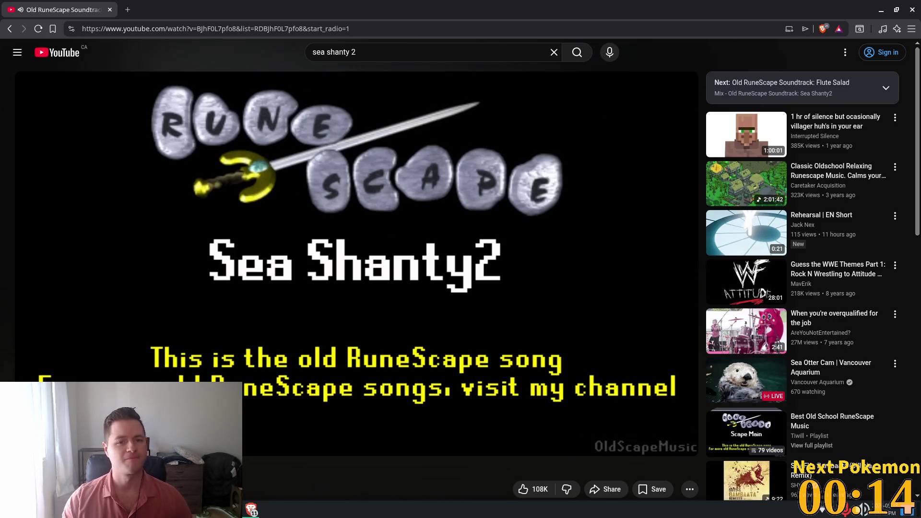
pyautogui.click(880, 10)
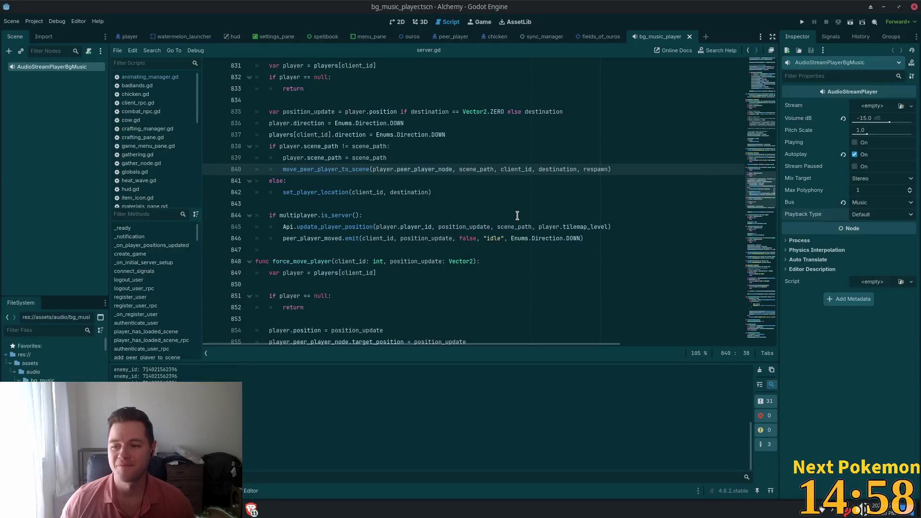
# Raise the mipmap search window from Brave's window list and close it.
pyautogui.click(251, 508)
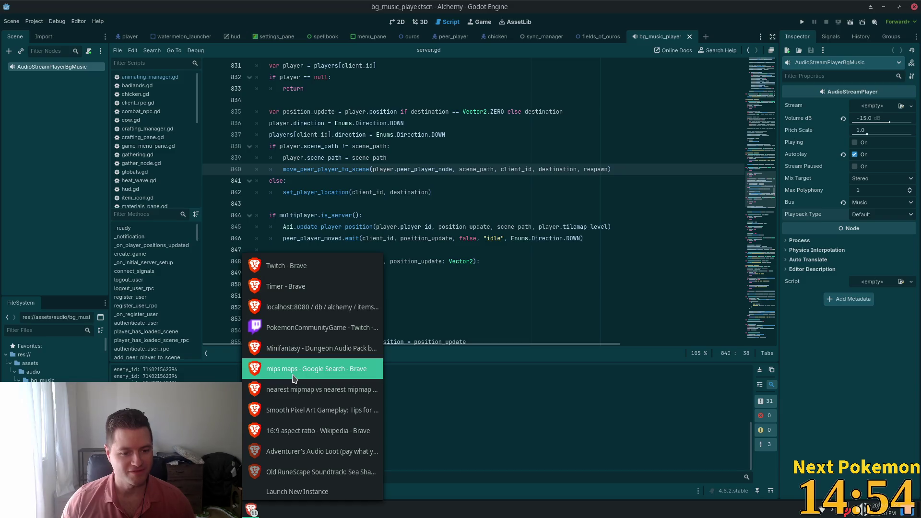
pyautogui.click(317, 368)
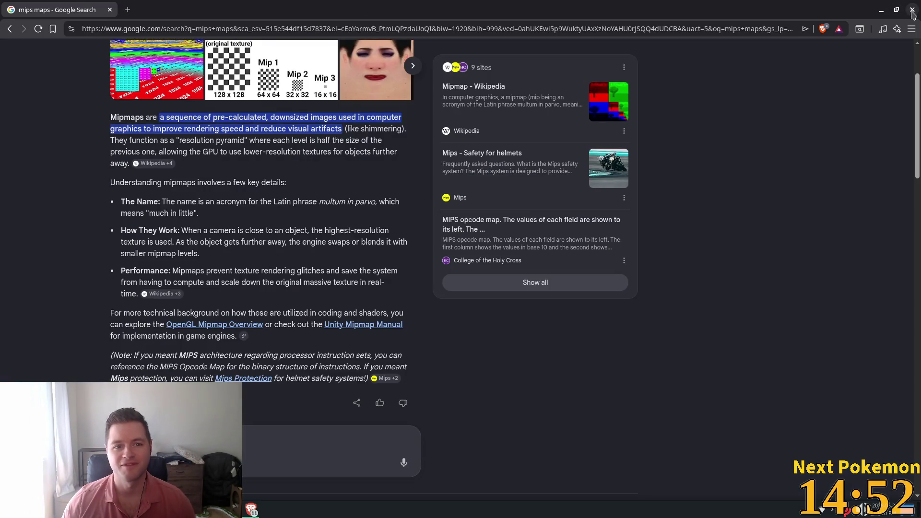
pyautogui.scroll(3, 392, 173)
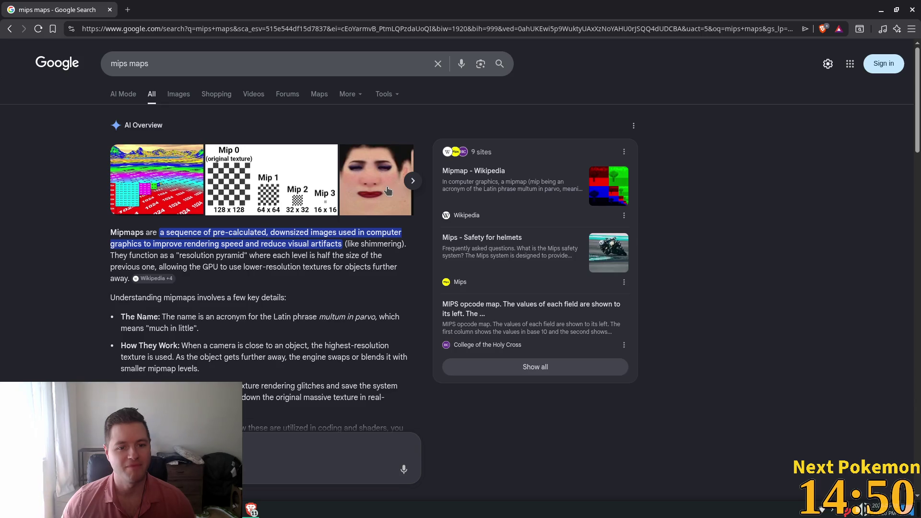
pyautogui.click(387, 186)
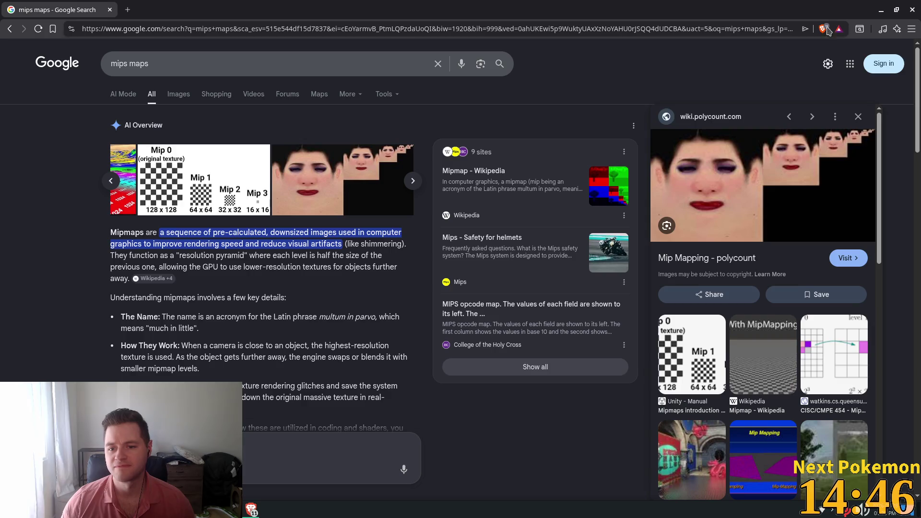
pyautogui.click(911, 9)
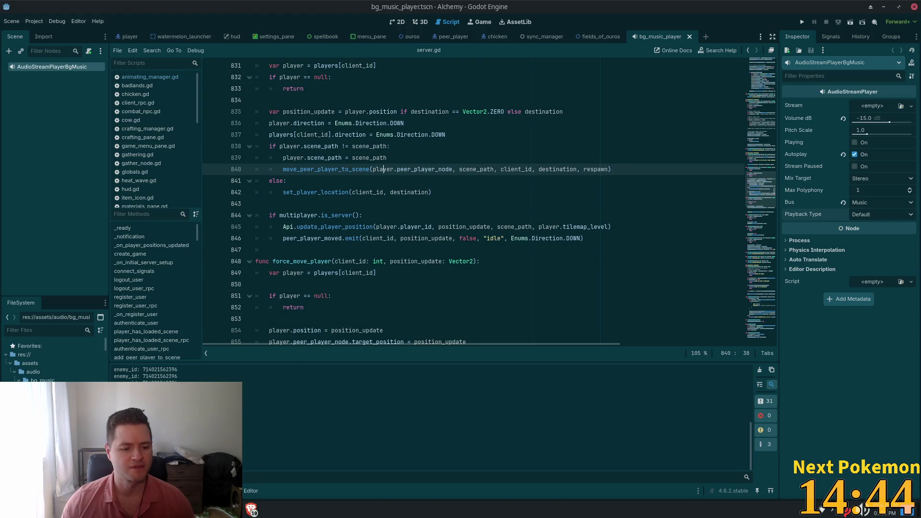
# Close the pixel art gameplay video window and the nearest mipmap search window.
pyautogui.click(251, 509)
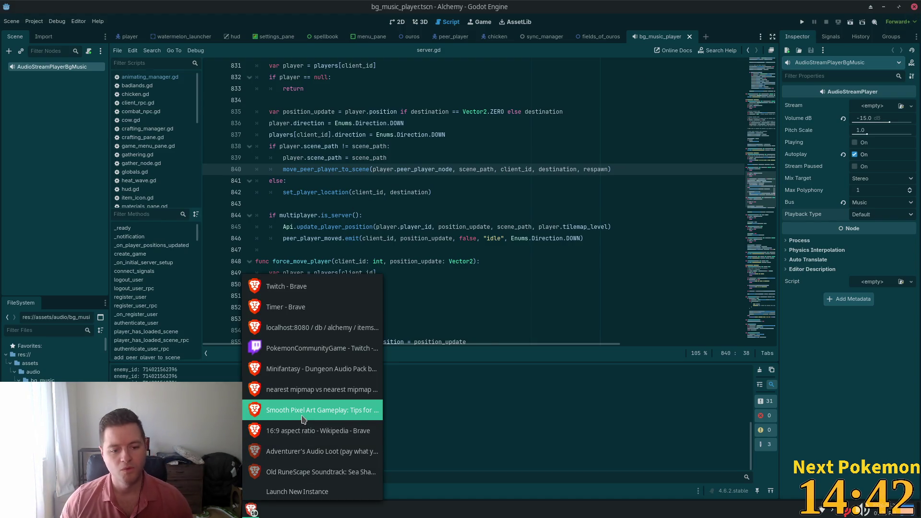
pyautogui.click(304, 410)
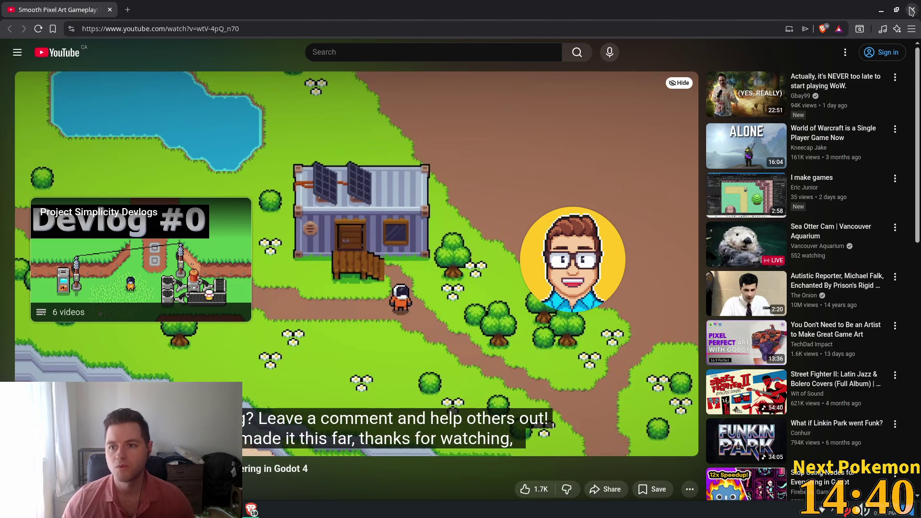
pyautogui.click(911, 9)
pyautogui.click(250, 509)
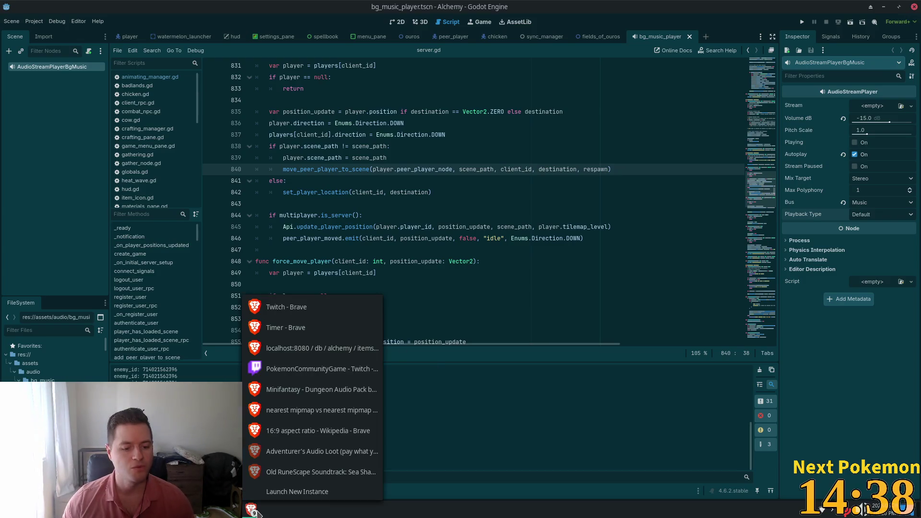
pyautogui.click(373, 426)
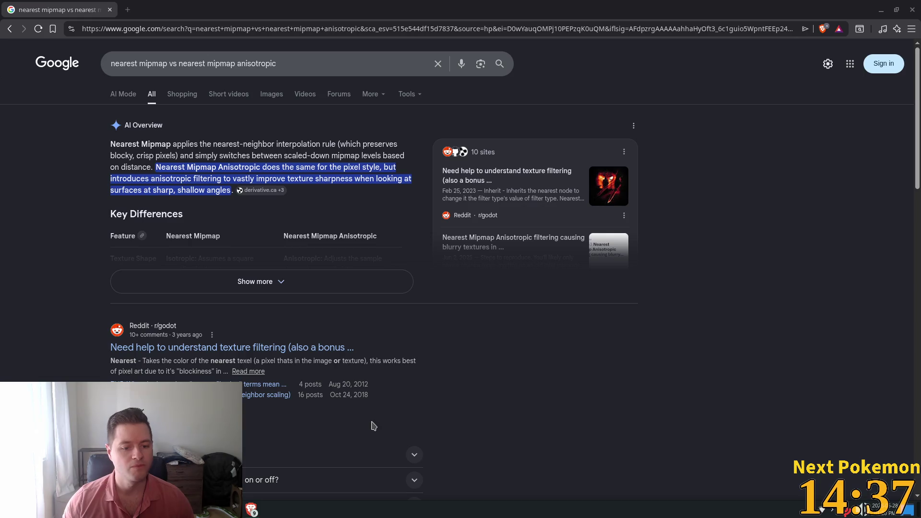
pyautogui.click(110, 10)
# Close the Minifantasy dungeon audio pack window with Ctrl+W.
pyautogui.click(251, 510)
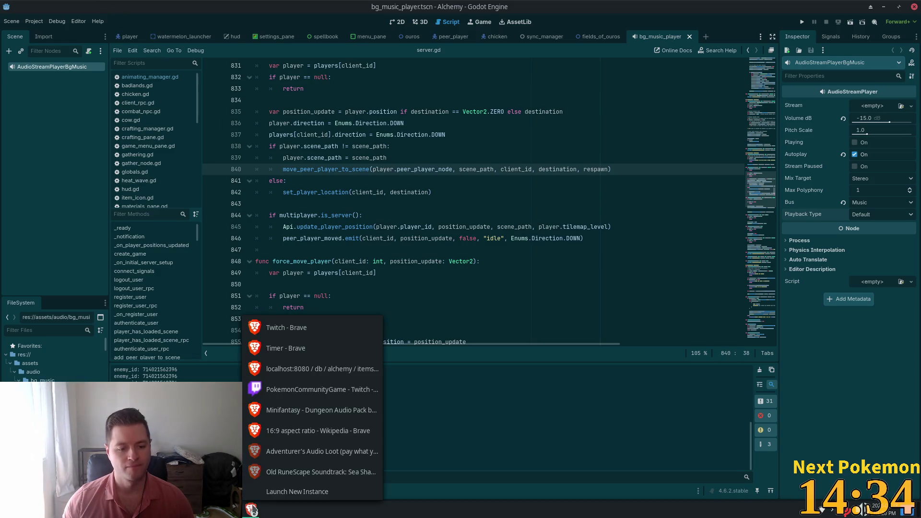
pyautogui.click(287, 412)
pyautogui.scroll(-1, 205, 154)
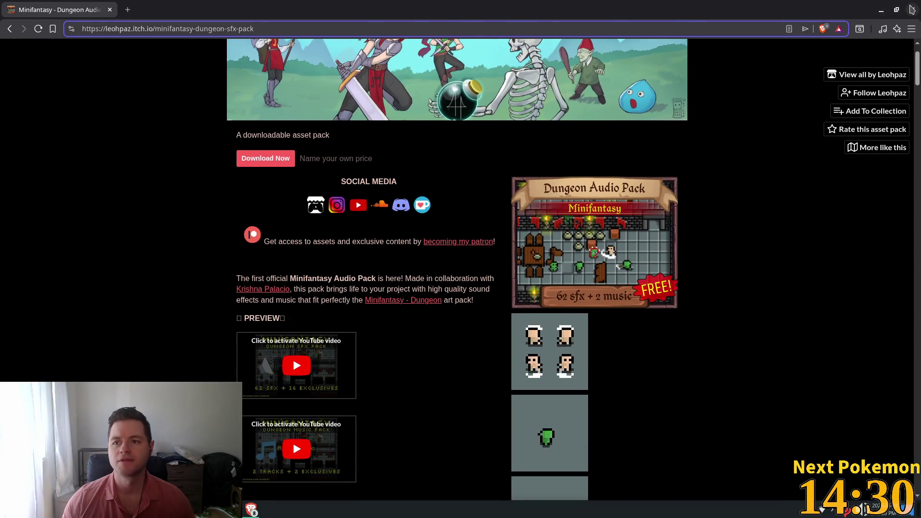
pyautogui.hotkey('ctrl', 'w')
pyautogui.click(251, 509)
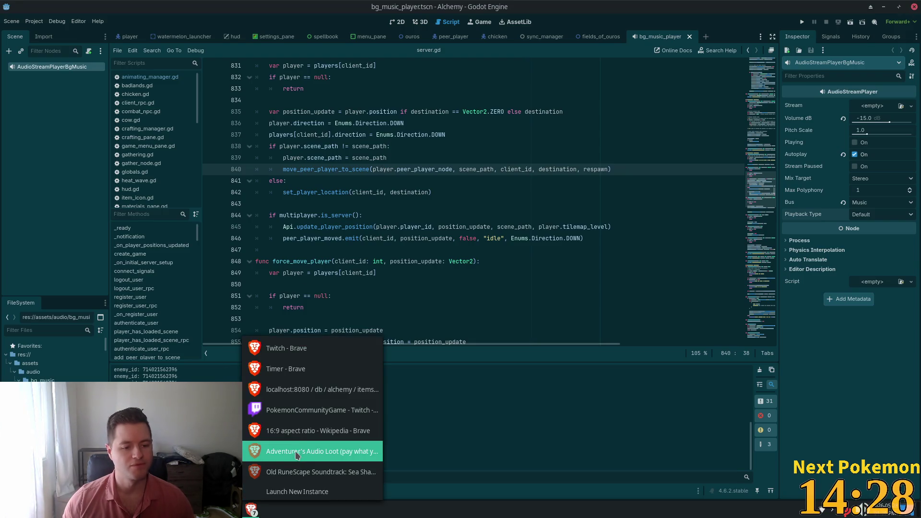
pyautogui.press('Escape')
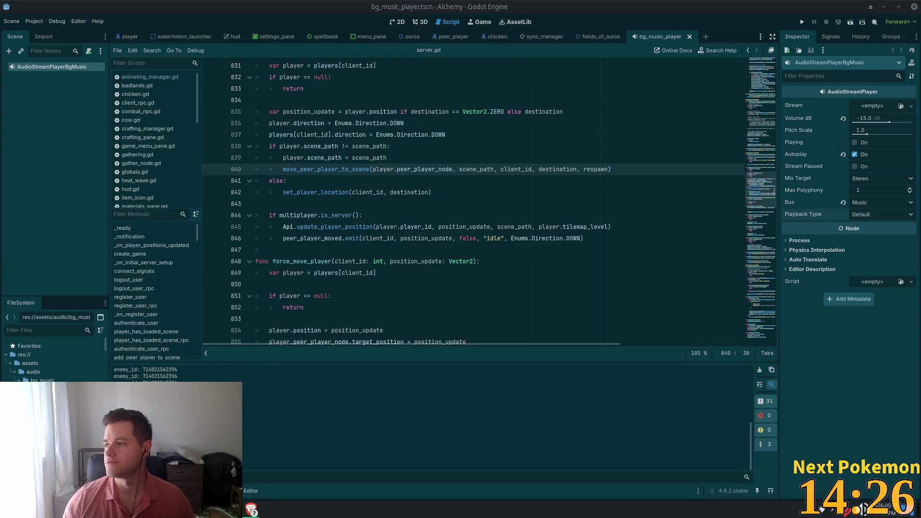
# Close the two-tab Adventurer's Audio Loot window with Close all, then raise the Sea Shanty2 video.
pyautogui.click(254, 508)
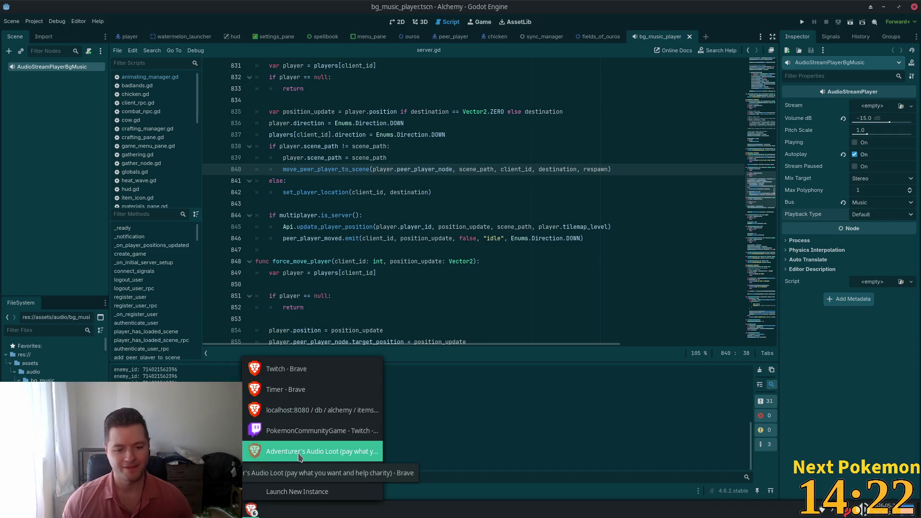
pyautogui.click(299, 453)
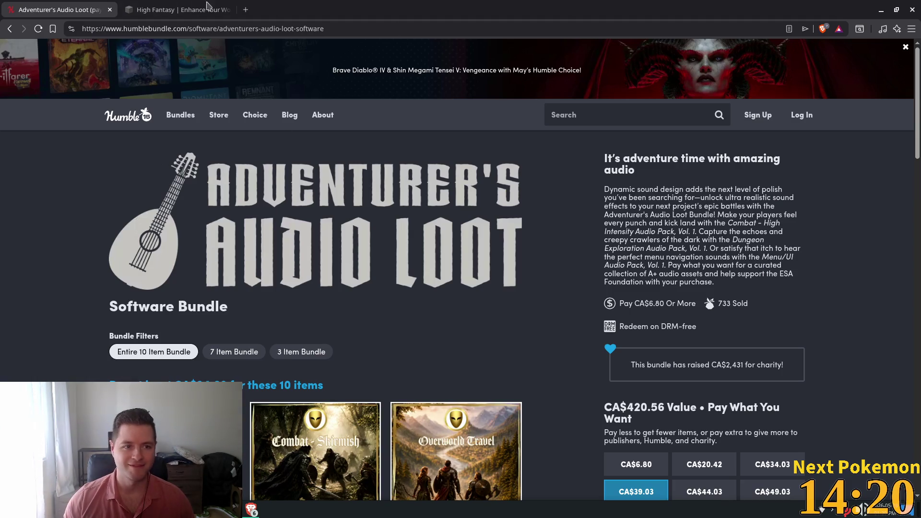
pyautogui.hotkey('ctrl', 'Tab')
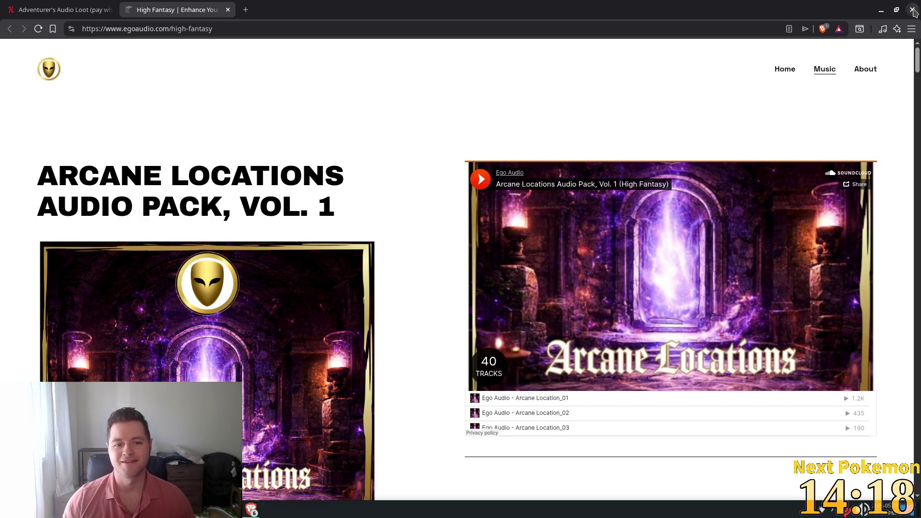
pyautogui.click(912, 10)
pyautogui.click(523, 124)
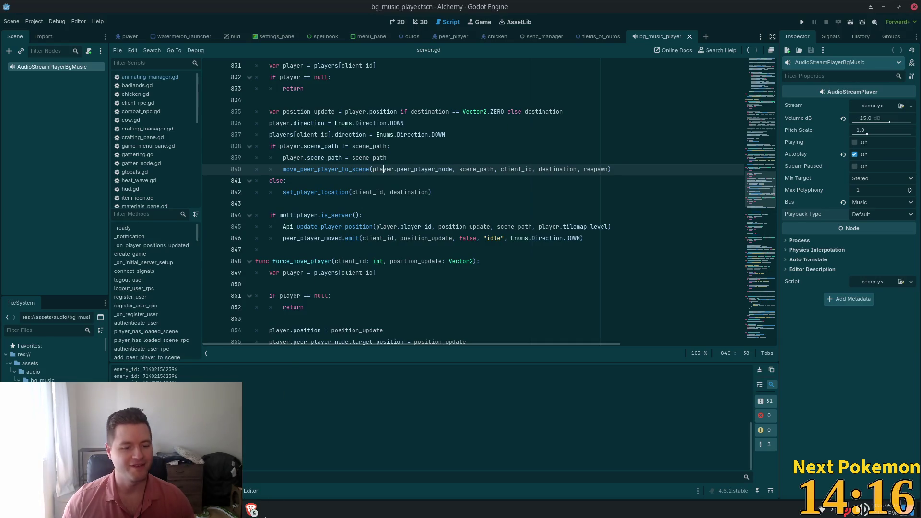
pyautogui.click(251, 509)
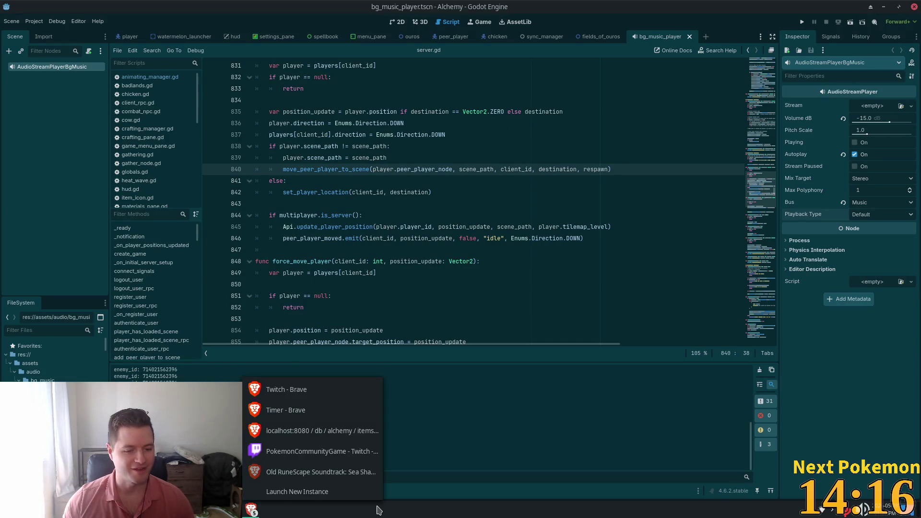
pyautogui.click(320, 474)
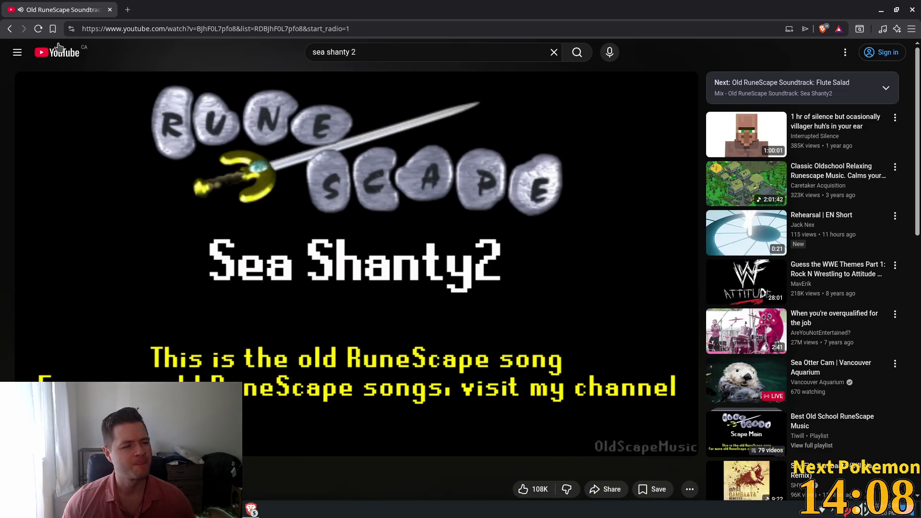
# Go back to the results and search YouTube for 'sea shanty 2 trap remix'.
pyautogui.click(10, 29)
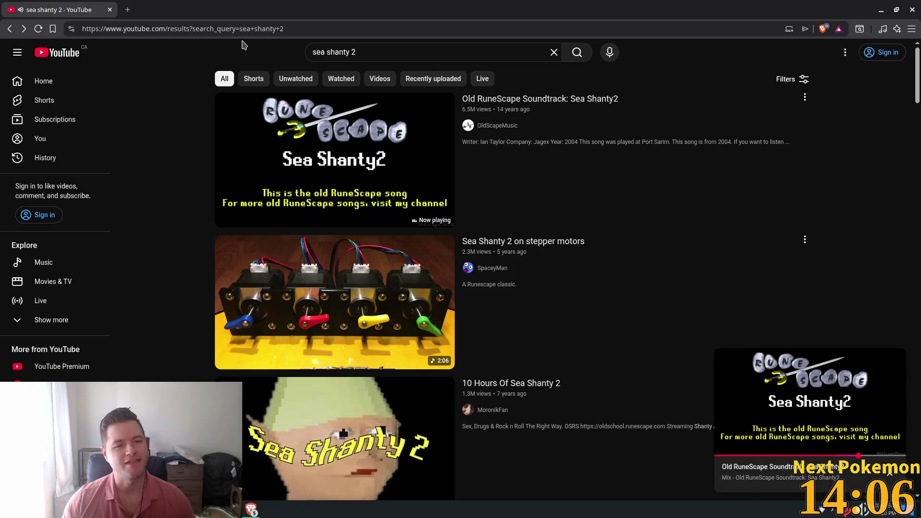
pyautogui.scroll(-3, 390, 258)
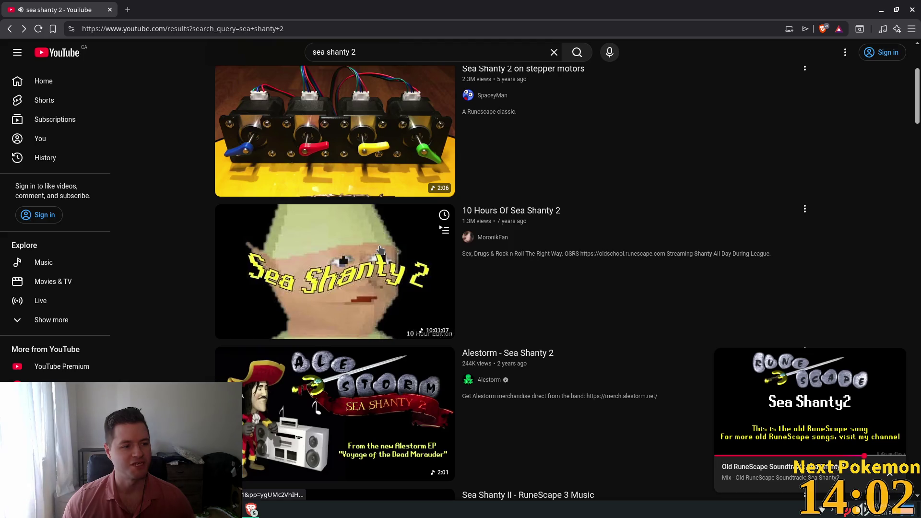
pyautogui.scroll(-3, 374, 251)
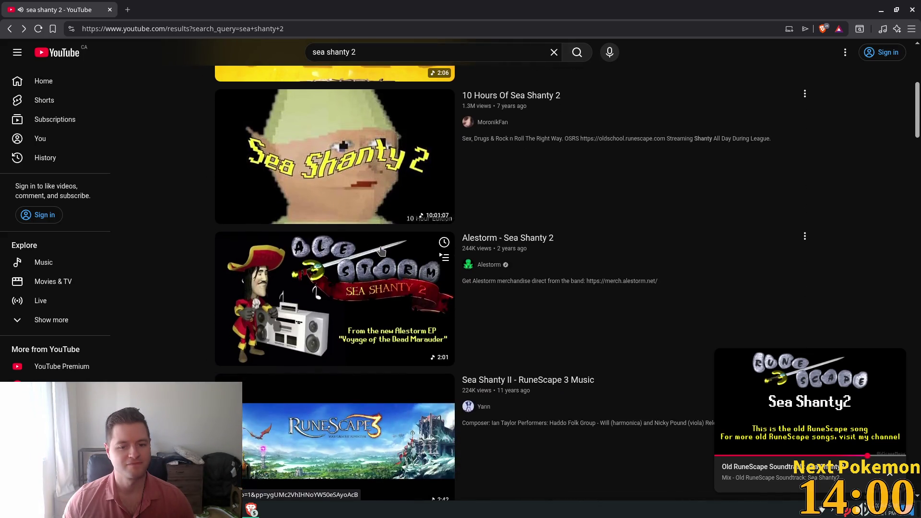
pyautogui.scroll(-5, 381, 250)
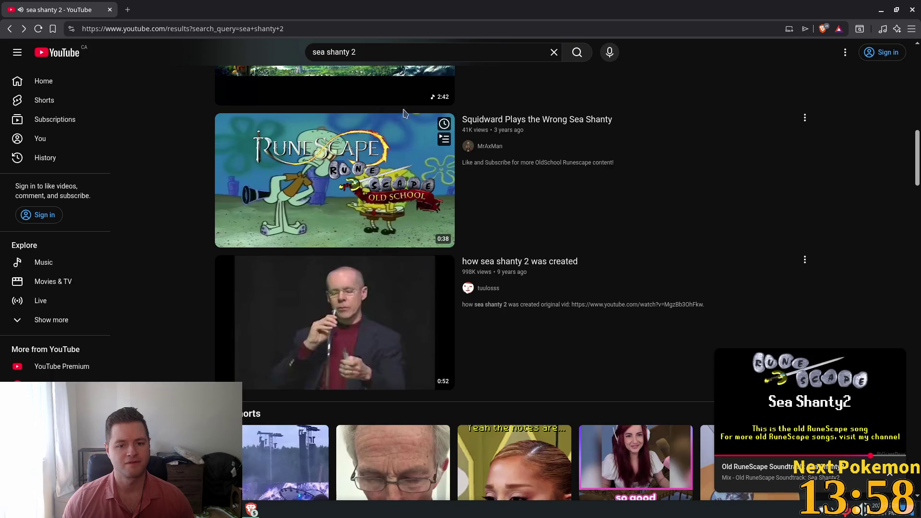
pyautogui.click(376, 57)
pyautogui.write('t')
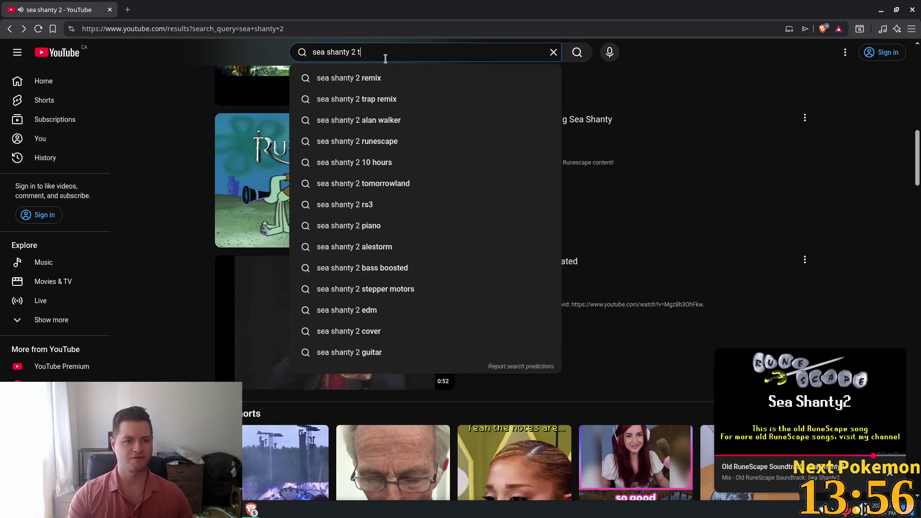
pyautogui.write('rap remix')
pyautogui.press('Return')
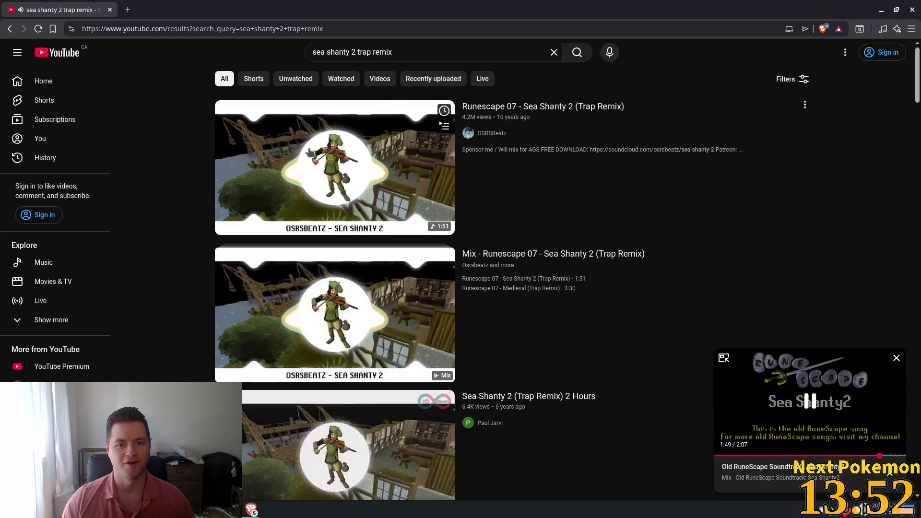
pyautogui.click(309, 152)
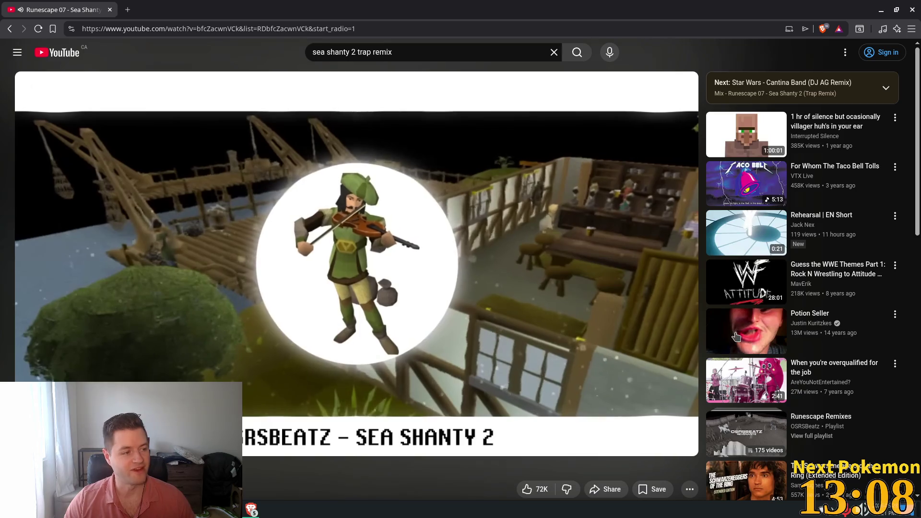
# Play the Potion Seller video from the related videos list.
pyautogui.click(748, 325)
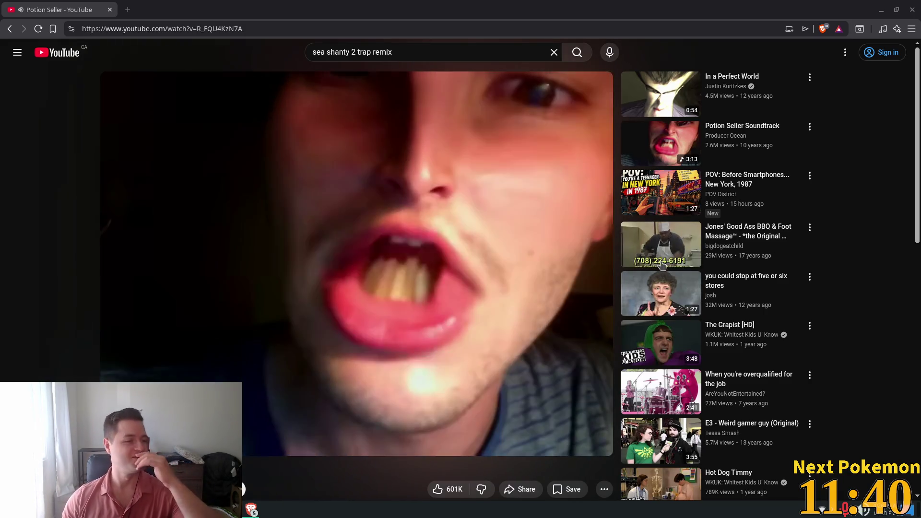
pyautogui.moveTo(735, 291)
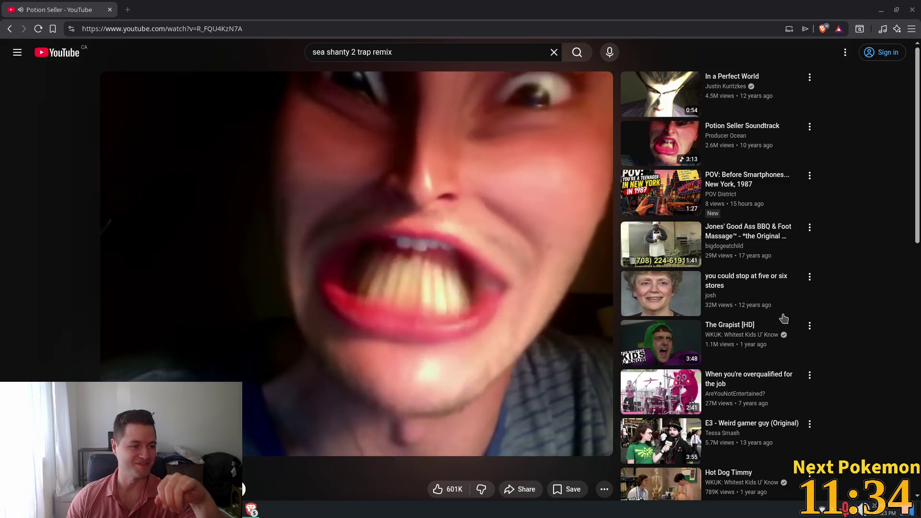
pyautogui.moveTo(783, 333)
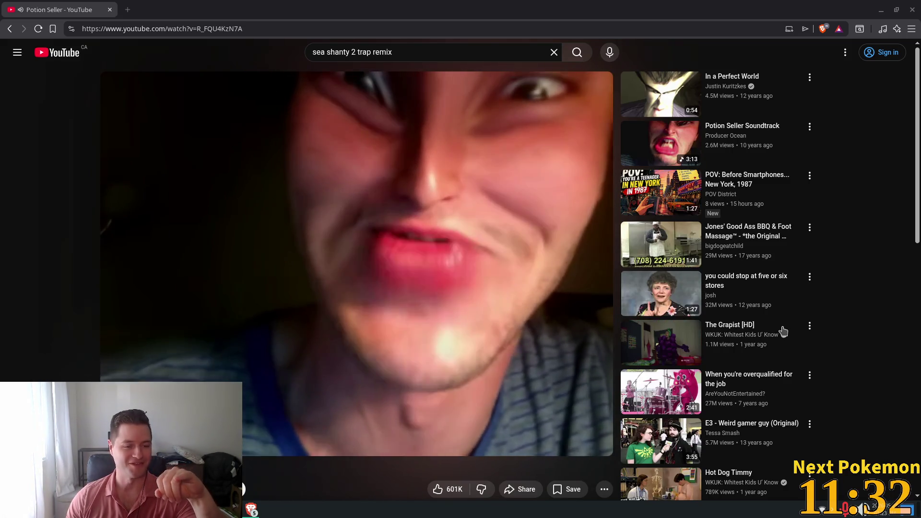
pyautogui.moveTo(782, 313)
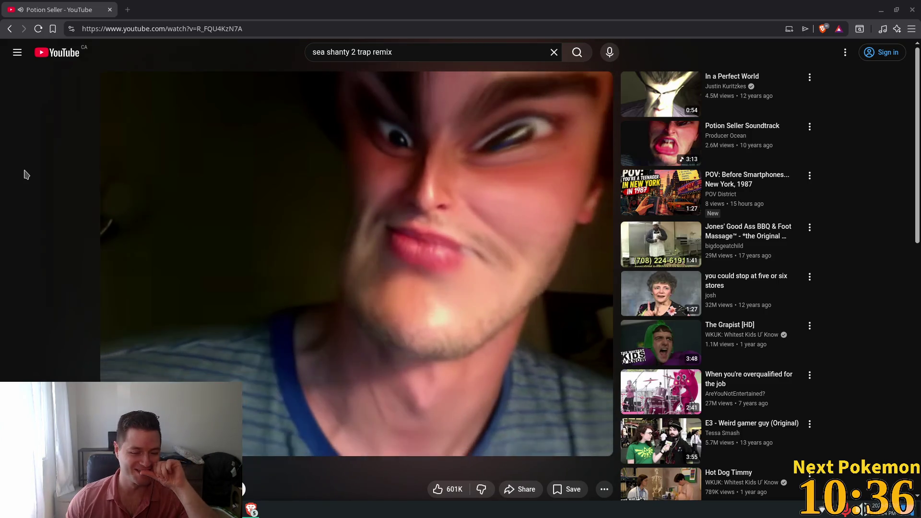
pyautogui.scroll(-2, 26, 175)
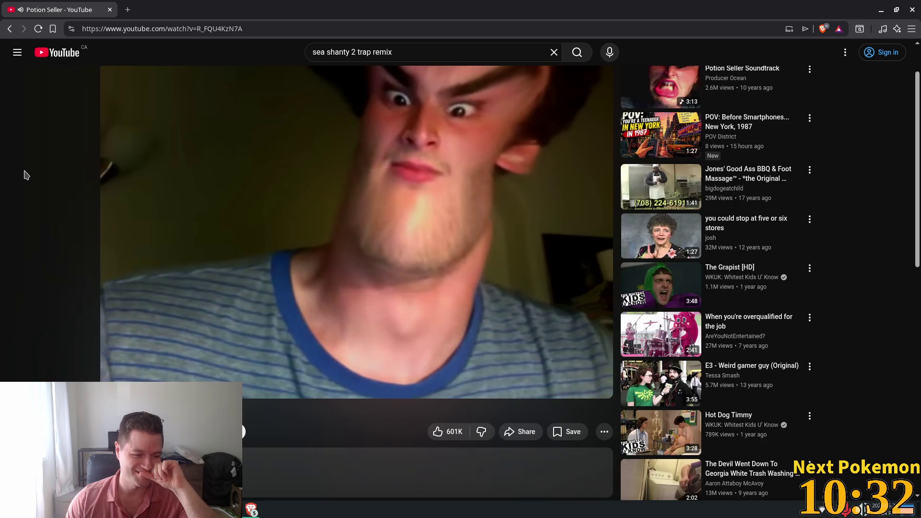
pyautogui.scroll(2, 26, 175)
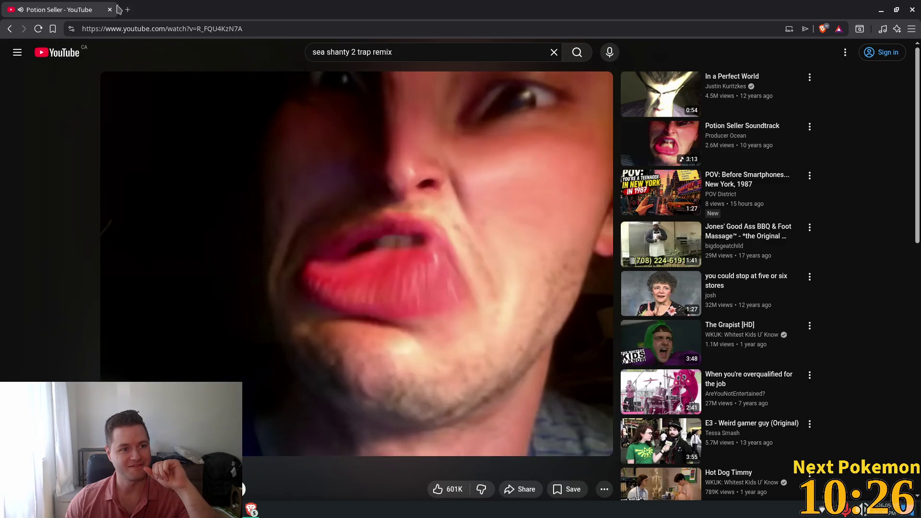
# Back in Godot, look over server.gd around line 837 and the code above it.
pyautogui.hotkey('alt', 'Tab')
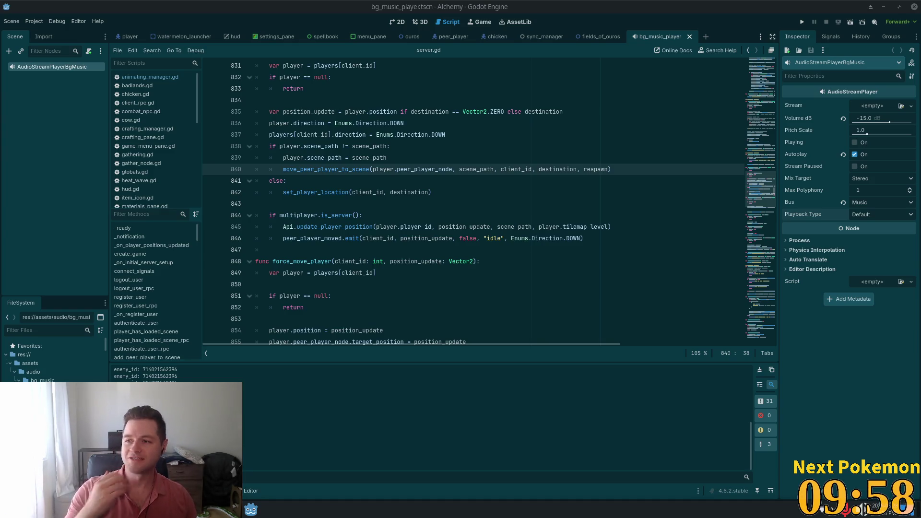
pyautogui.click(441, 137)
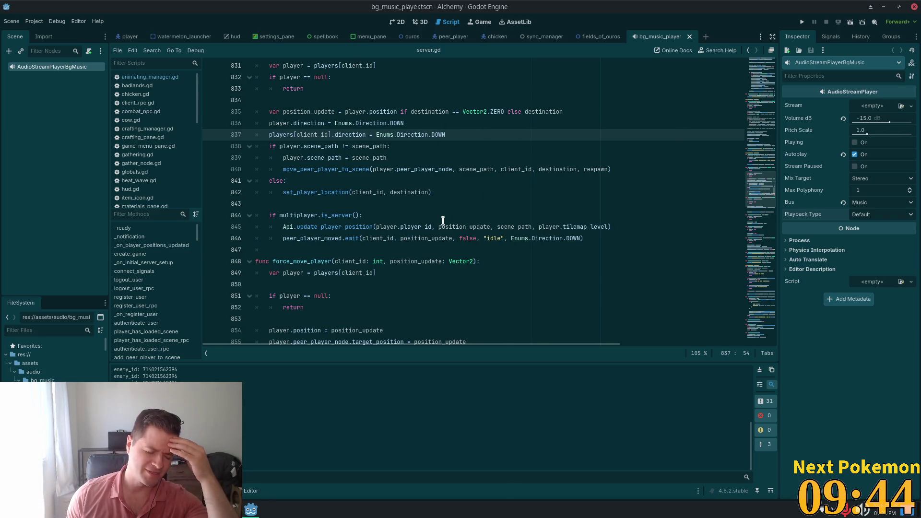
pyautogui.scroll(3, 441, 225)
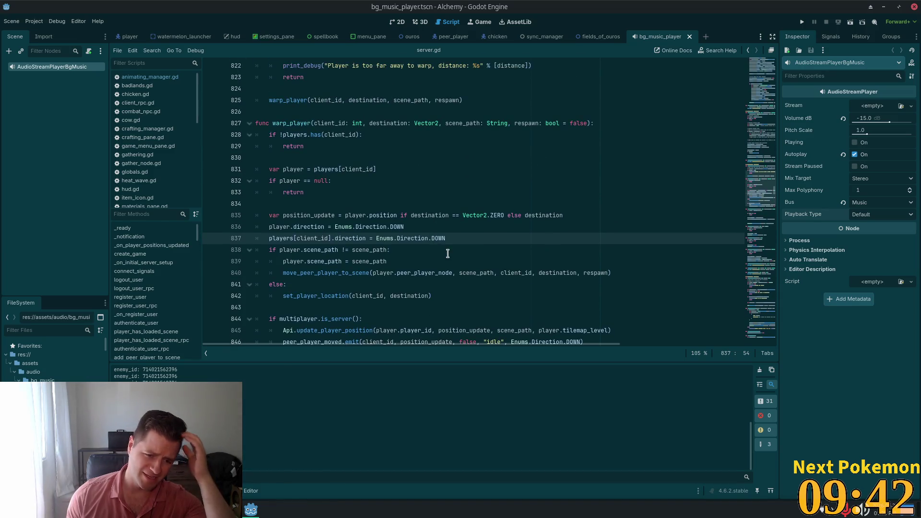
# In Cursor, go to the _on_attack_timer_timeout definition in player.gd.
pyautogui.hotkey('alt', 'Tab')
pyautogui.doubleClick(331, 155)
pyautogui.press('F12')
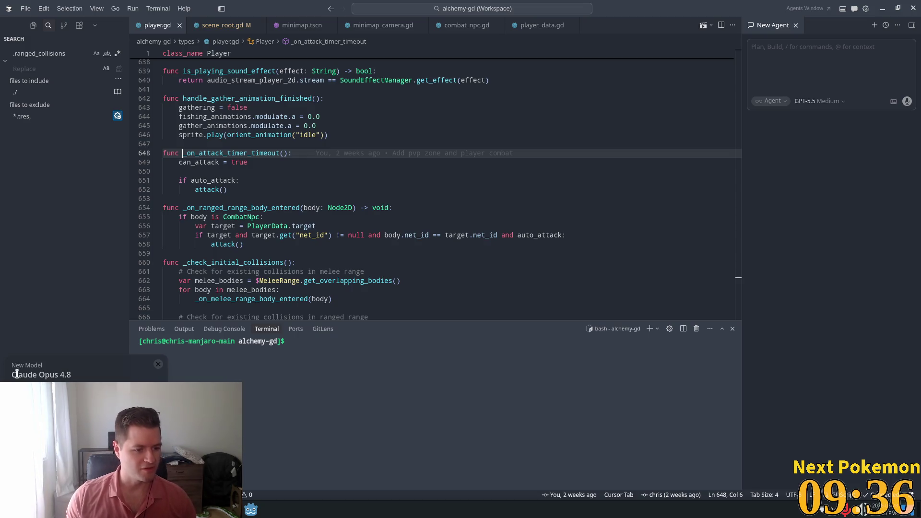
# Dismiss the new-model notice, enlarge the code area above the terminal, and jump to attack().
pyautogui.moveTo(13, 373); pyautogui.dragTo(52, 375)
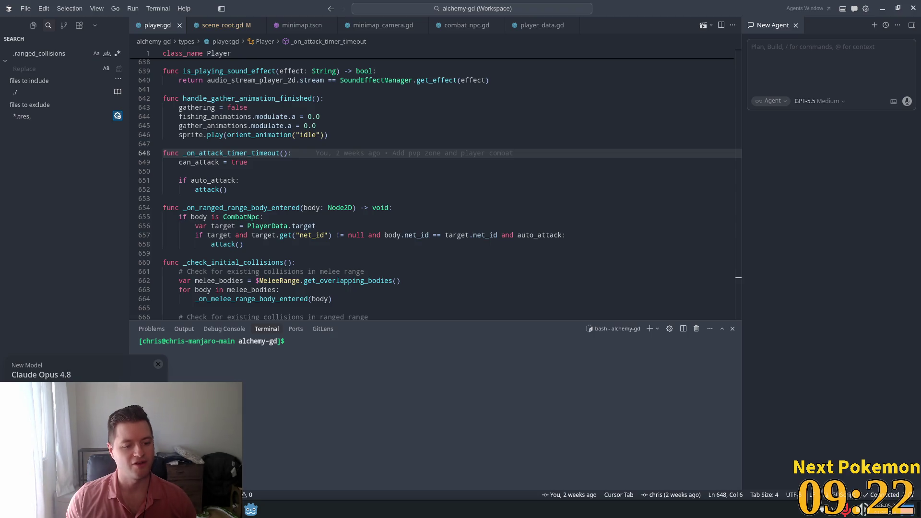
pyautogui.click(158, 364)
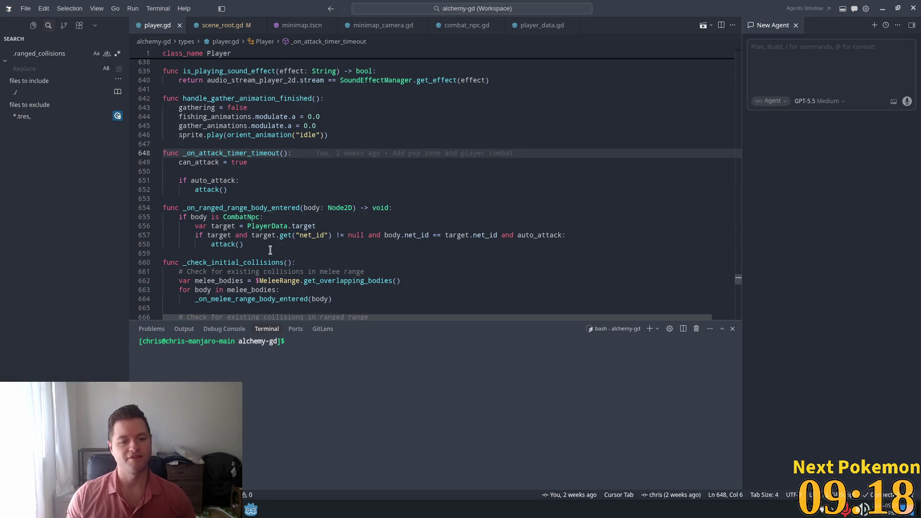
pyautogui.moveTo(438, 320)
pyautogui.mouseDown()
pyautogui.moveTo(438, 391)
pyautogui.moveTo(439, 360)
pyautogui.mouseUp()
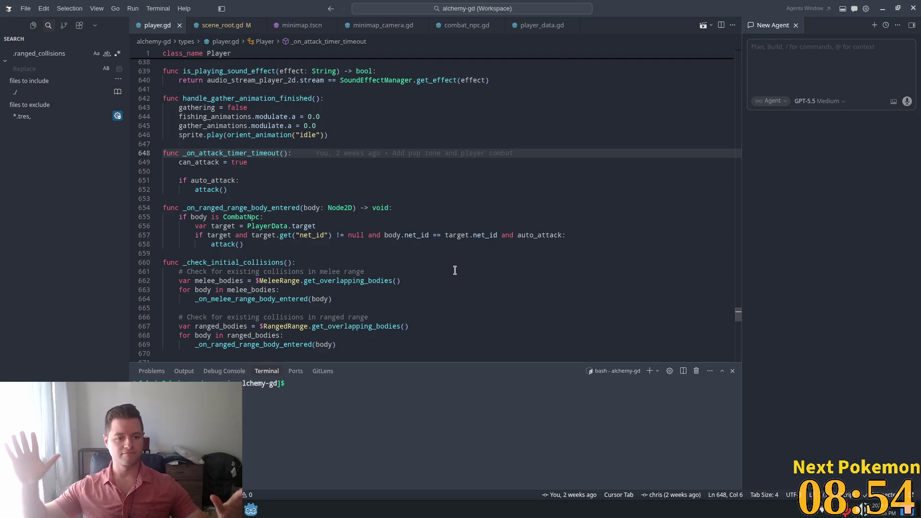
pyautogui.keyDown('ctrl'); pyautogui.click(207, 190); pyautogui.keyUp('ctrl')
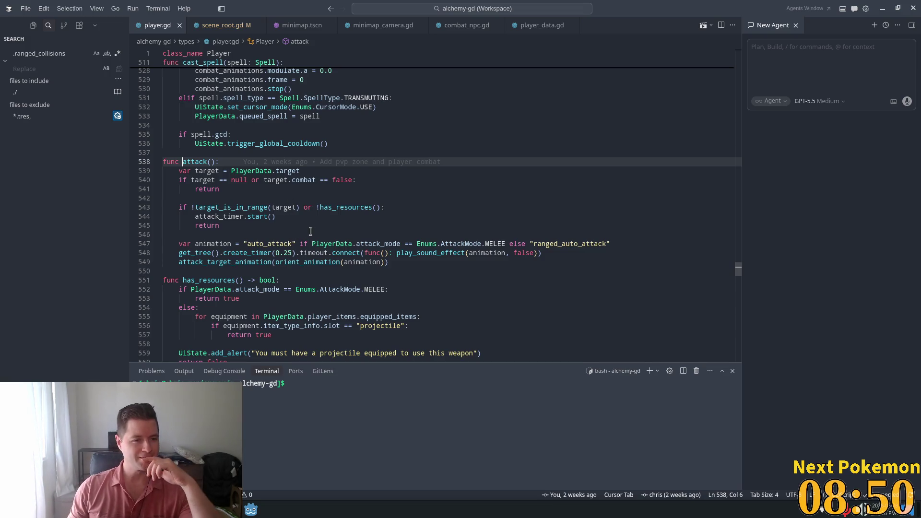
# Inspect attack() by selecting the return on line 541 and start on line 544.
pyautogui.doubleClick(248, 189)
pyautogui.click(254, 189)
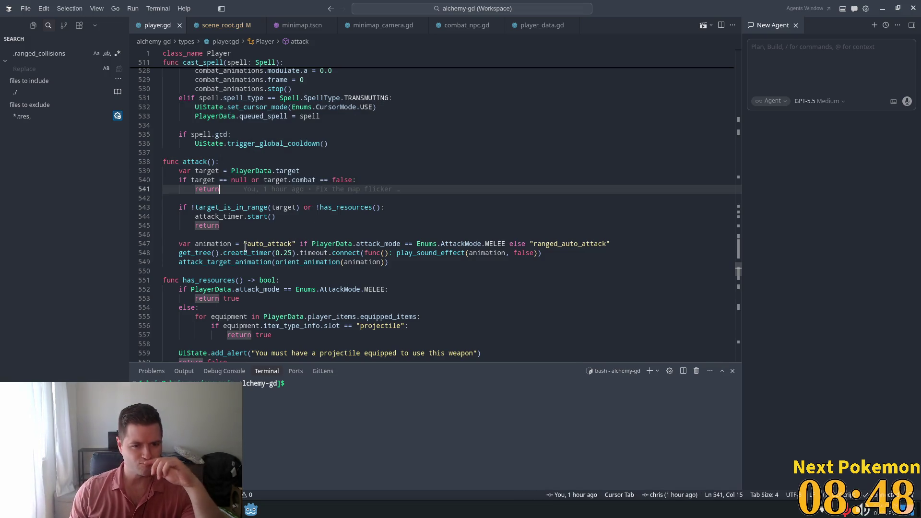
pyautogui.doubleClick(257, 217)
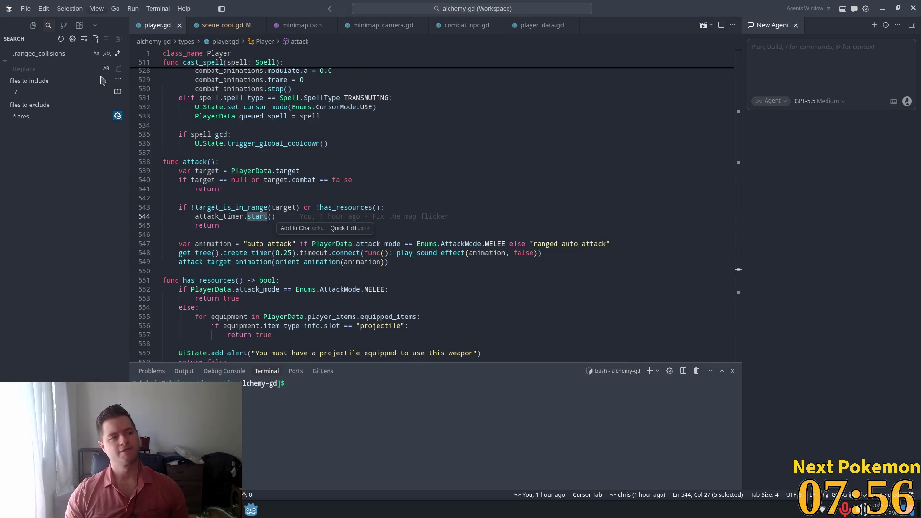
pyautogui.scroll(-1, 305, 180)
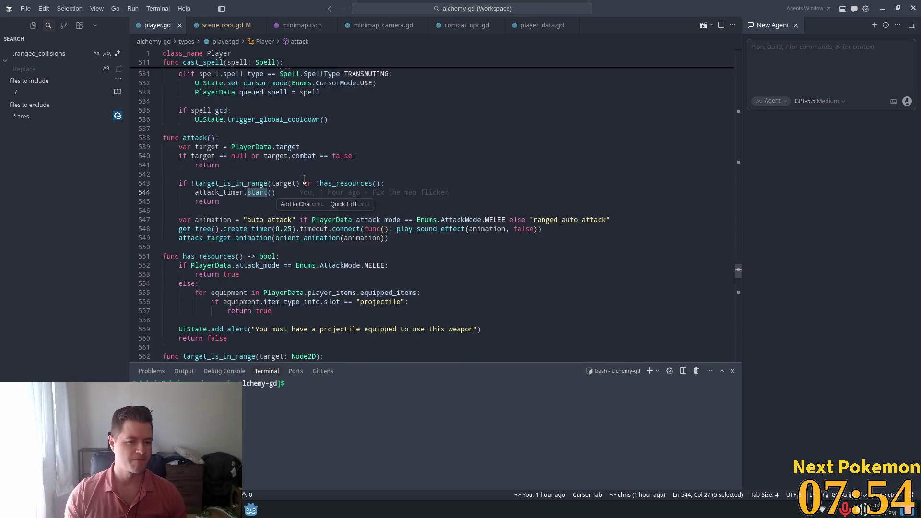
pyautogui.scroll(-2, 238, 150)
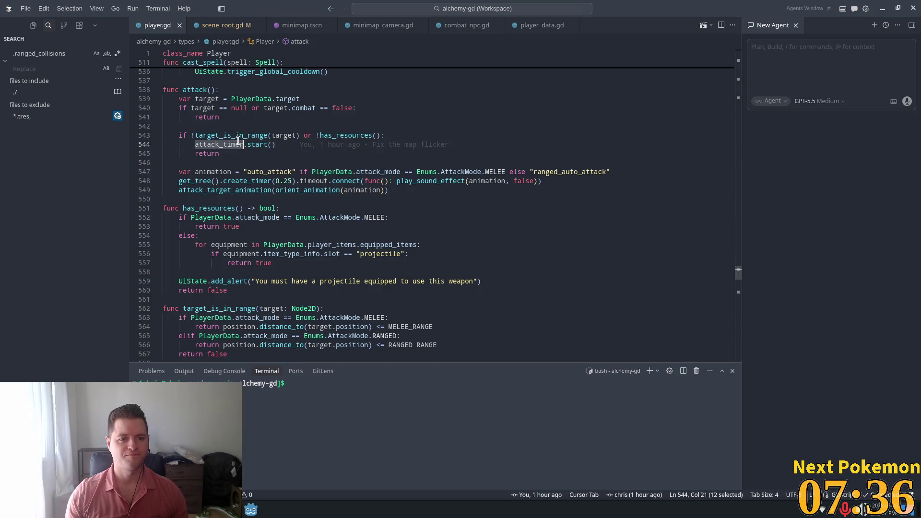
pyautogui.click(243, 128)
pyautogui.doubleClick(243, 127)
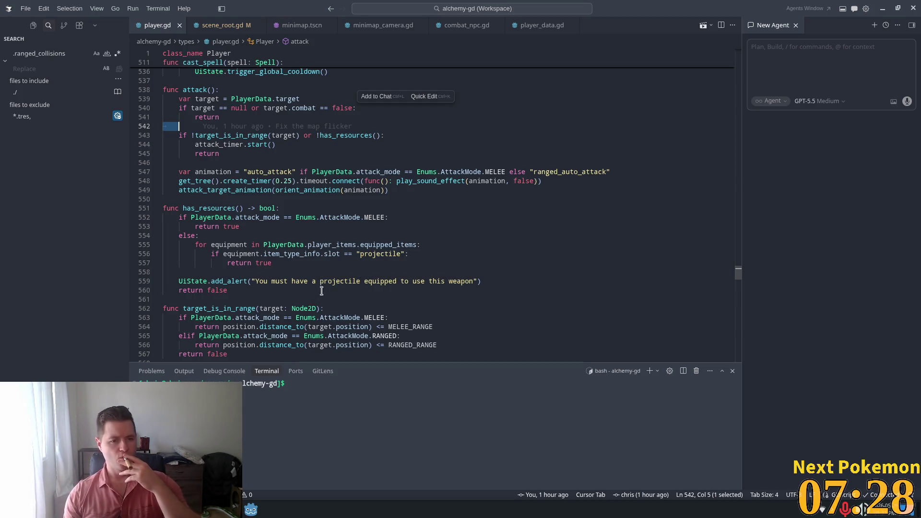
pyautogui.moveTo(310, 308)
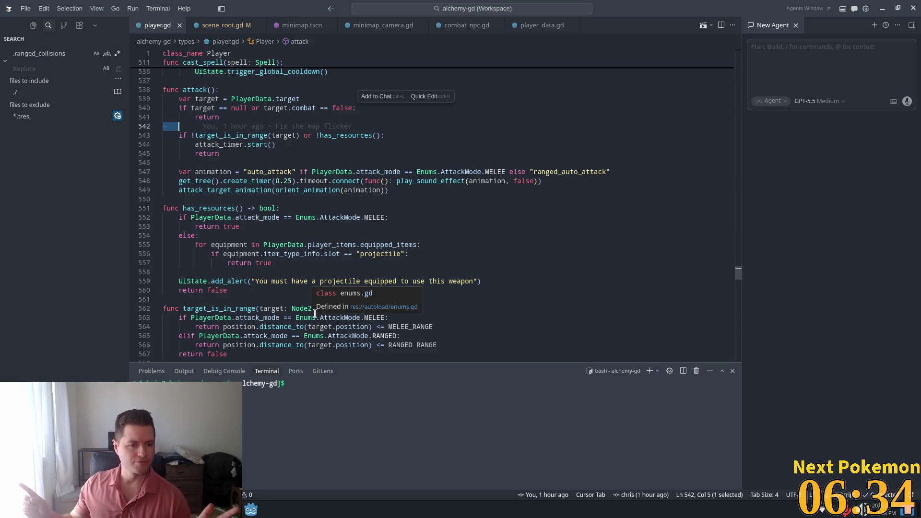
pyautogui.scroll(2, 269, 170)
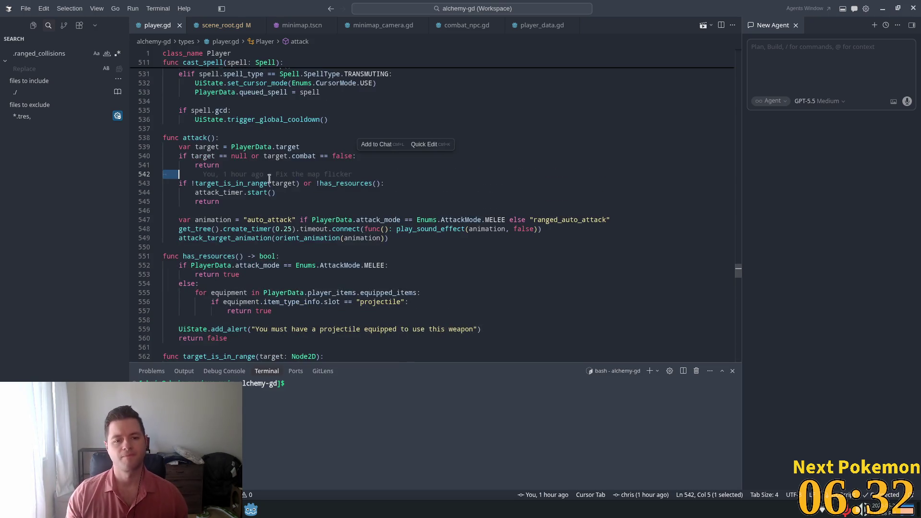
# Delete the separate if block holding the range and resource conditions on line 543.
pyautogui.moveTo(380, 183); pyautogui.dragTo(192, 183)
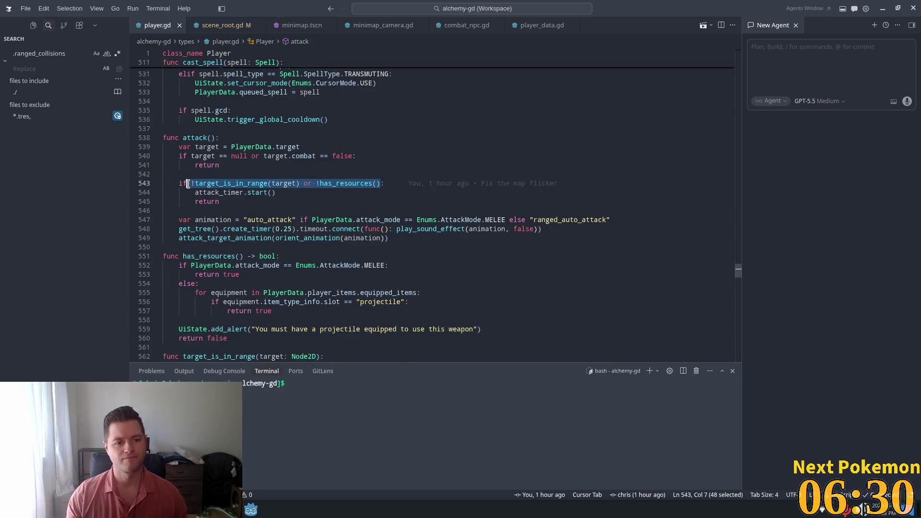
pyautogui.press('BackSpace')
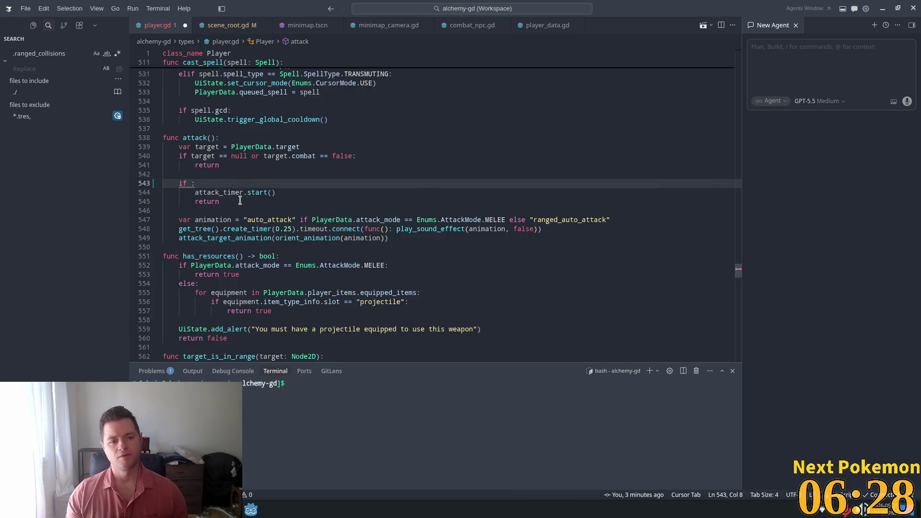
pyautogui.keyDown('shift'); pyautogui.click(233, 202); pyautogui.keyUp('shift')
pyautogui.press('BackSpace')
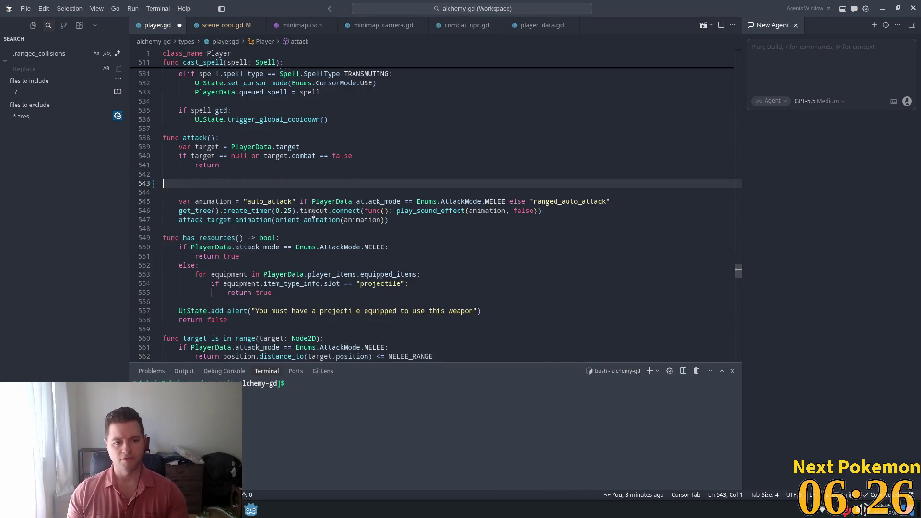
pyautogui.press('BackSpace')
pyautogui.press('BackSpace')
pyautogui.press('BackSpace')
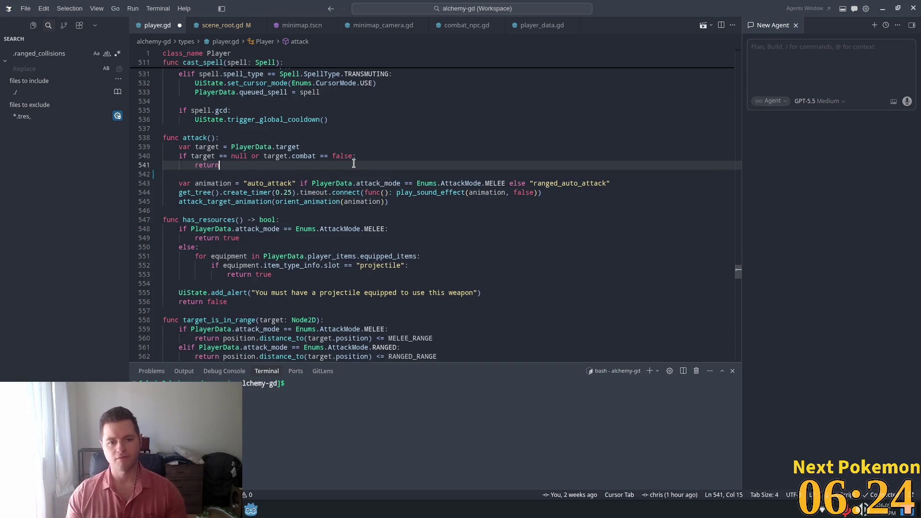
# Append the range and resource conditions to line 540's early-return check, joined with 'or'.
pyautogui.click(351, 157)
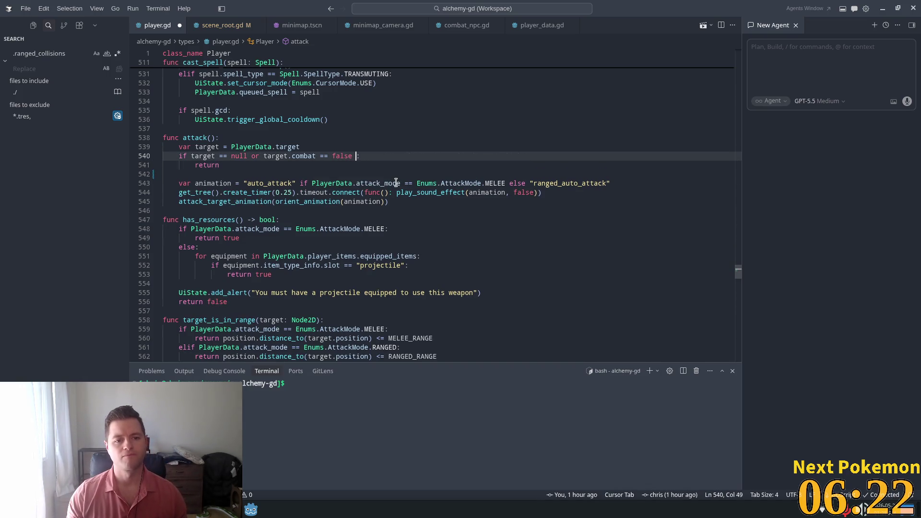
pyautogui.press('Tab')
pyautogui.click(355, 157)
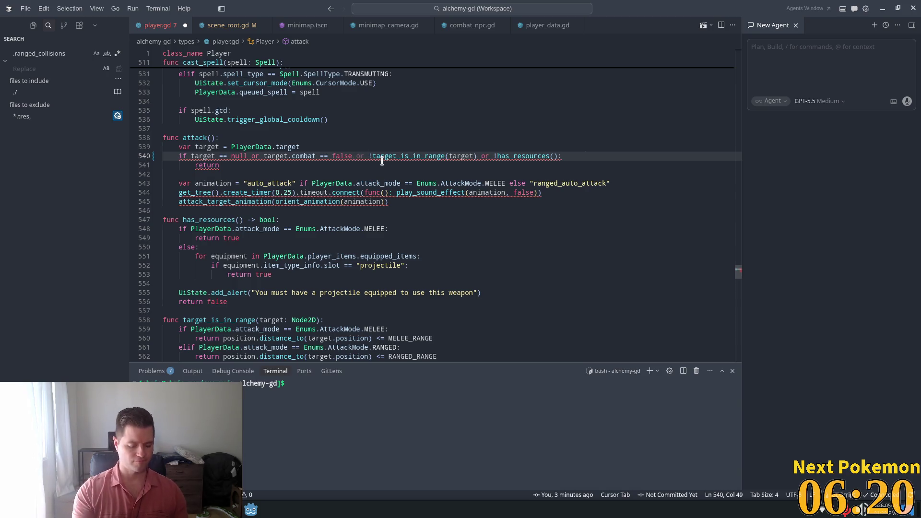
pyautogui.write('or')
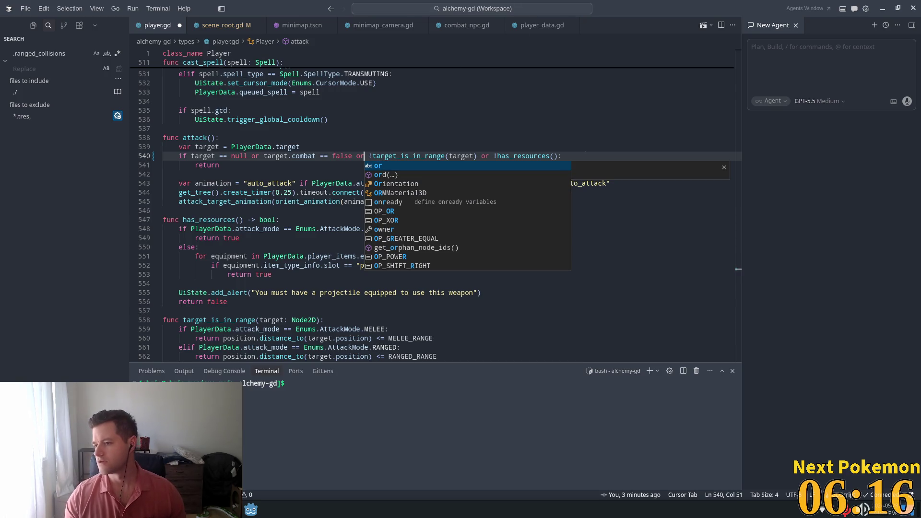
pyautogui.press('Escape')
# Run the Alchemy game from the Godot editor.
pyautogui.click(284, 146)
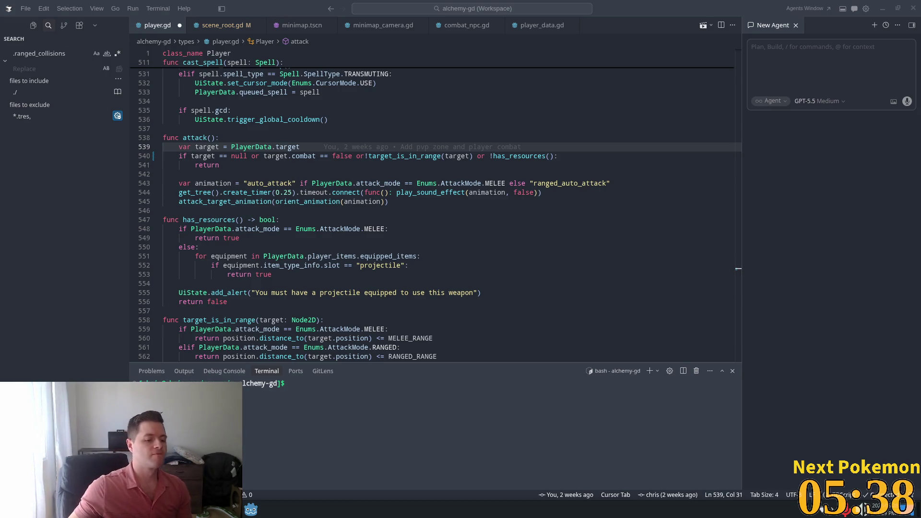
pyautogui.hotkey('alt', 'Tab')
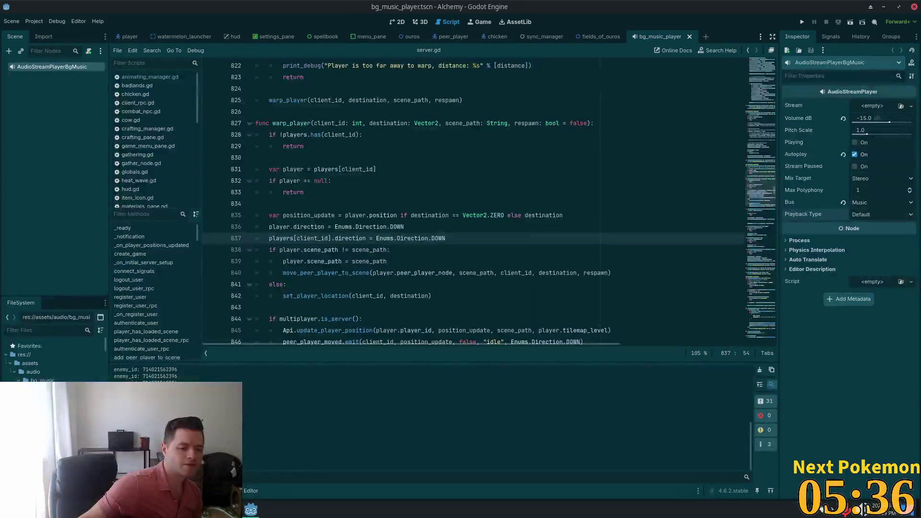
pyautogui.click(802, 22)
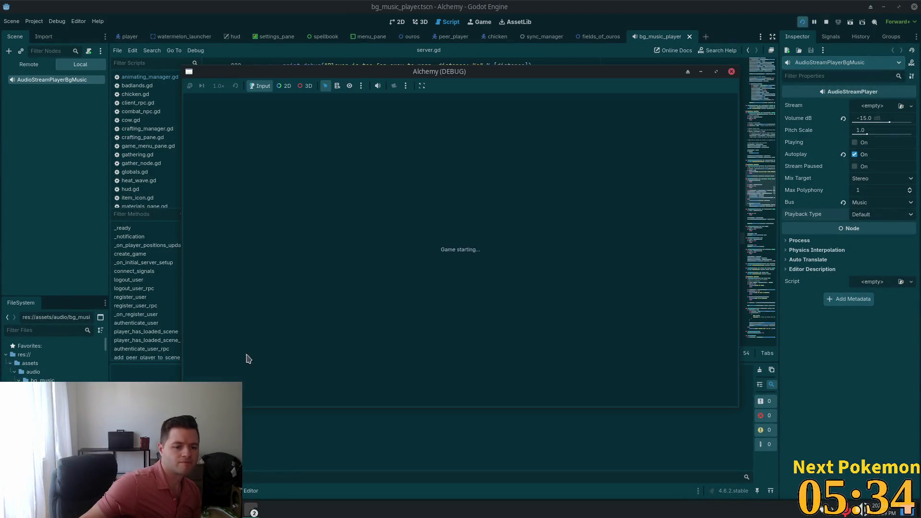
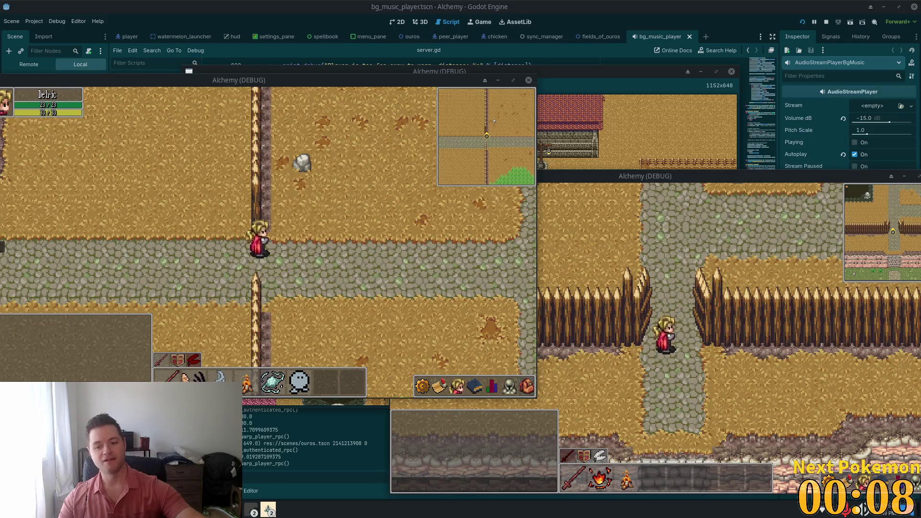
# Walk down and right into the Fields of Ouros and attack the Orc Grunt until it dies.
pyautogui.press('Down')
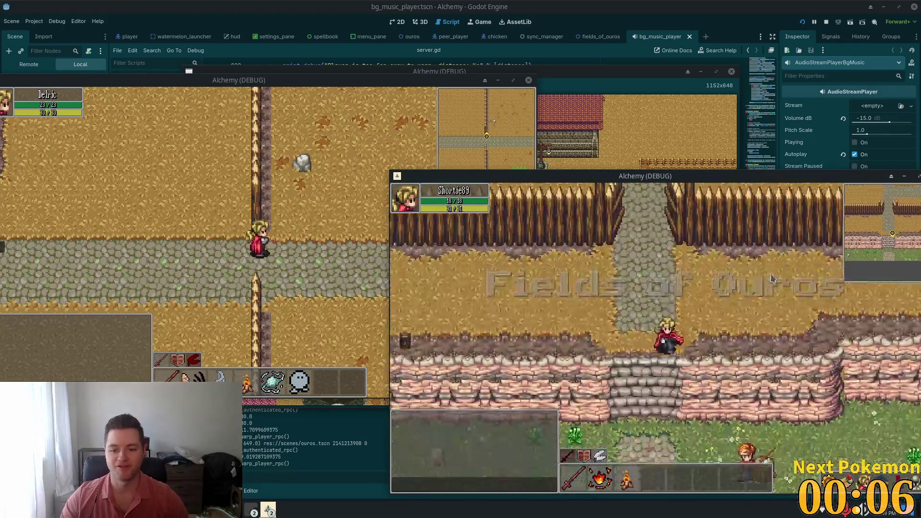
pyautogui.press('Down')
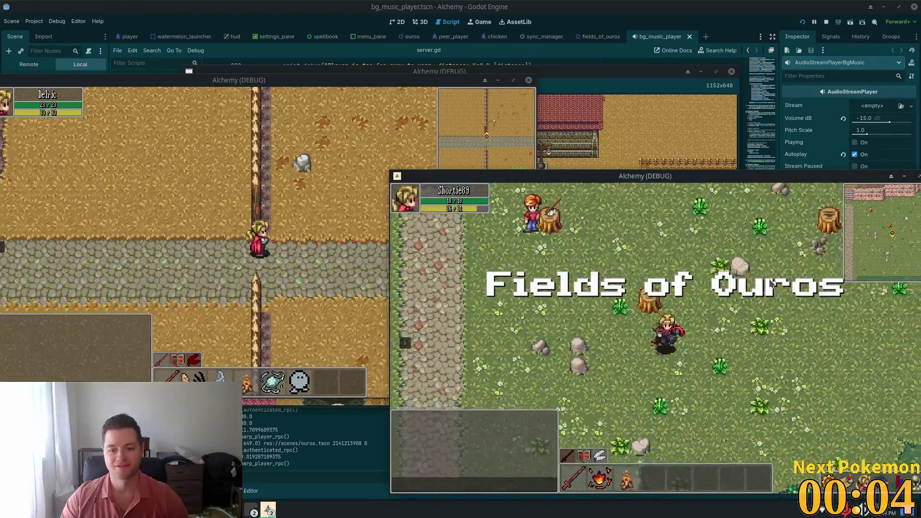
pyautogui.press('Down')
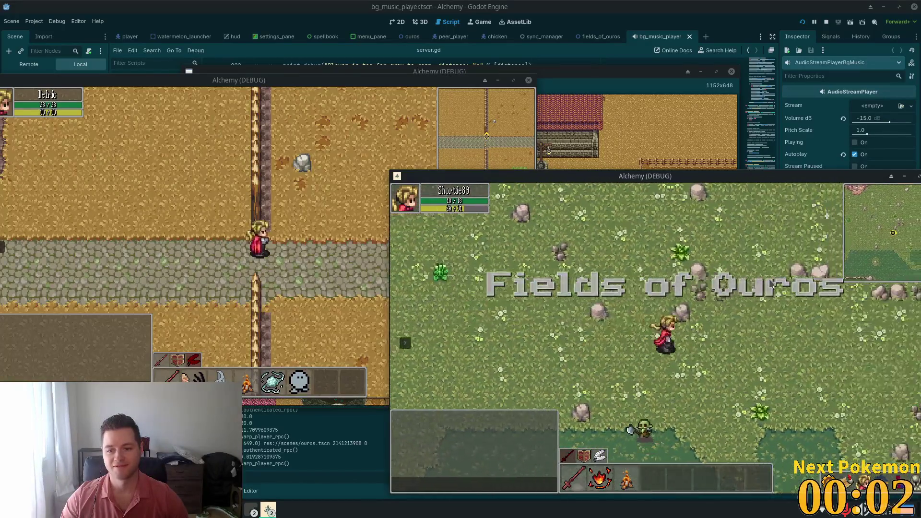
pyautogui.press('Right')
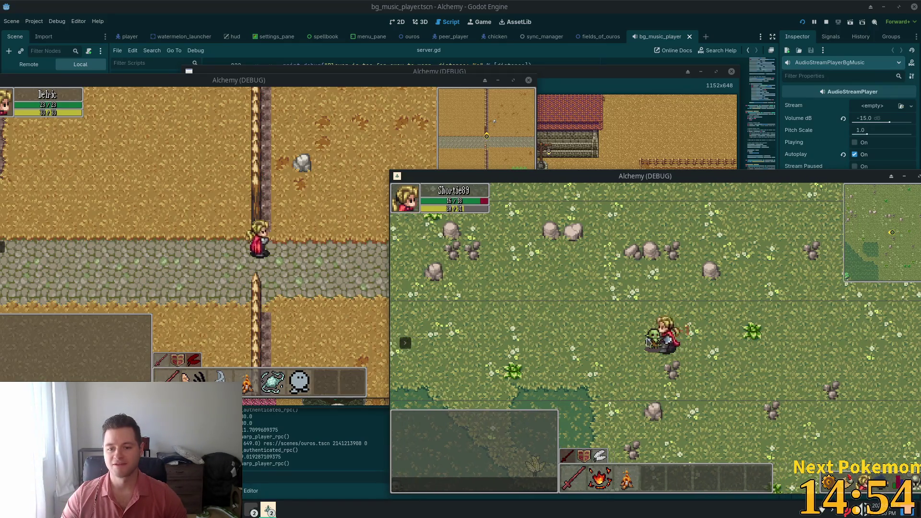
pyautogui.click(667, 359)
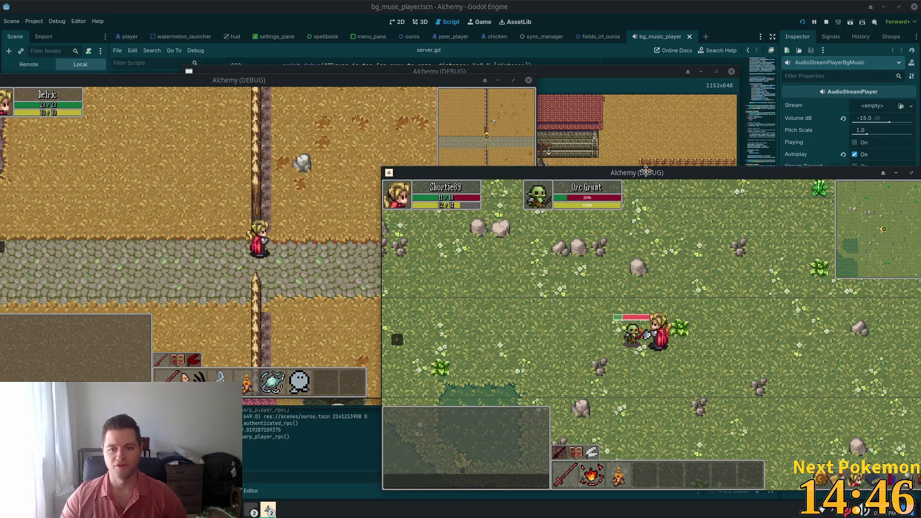
# Walk around the field up toward the fence and open the inventory.
pyautogui.press('w')
pyautogui.press('d')
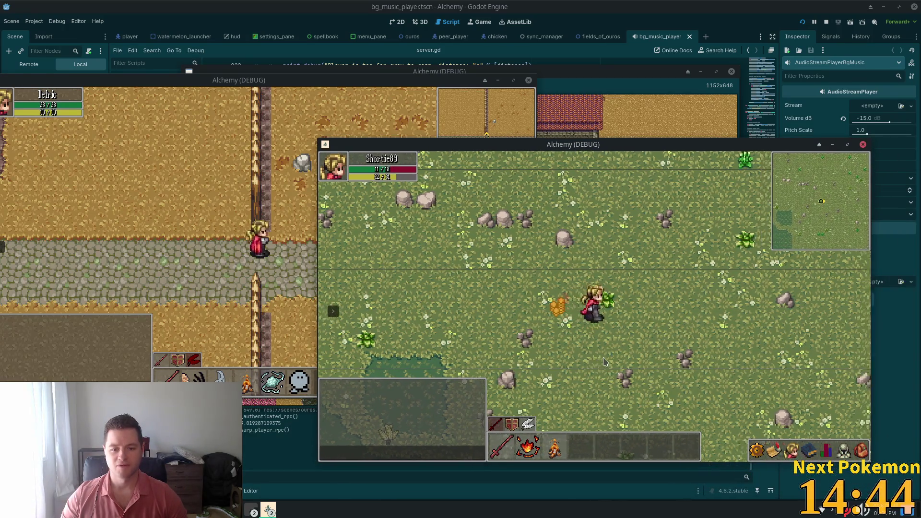
pyautogui.press('a')
pyautogui.press('s')
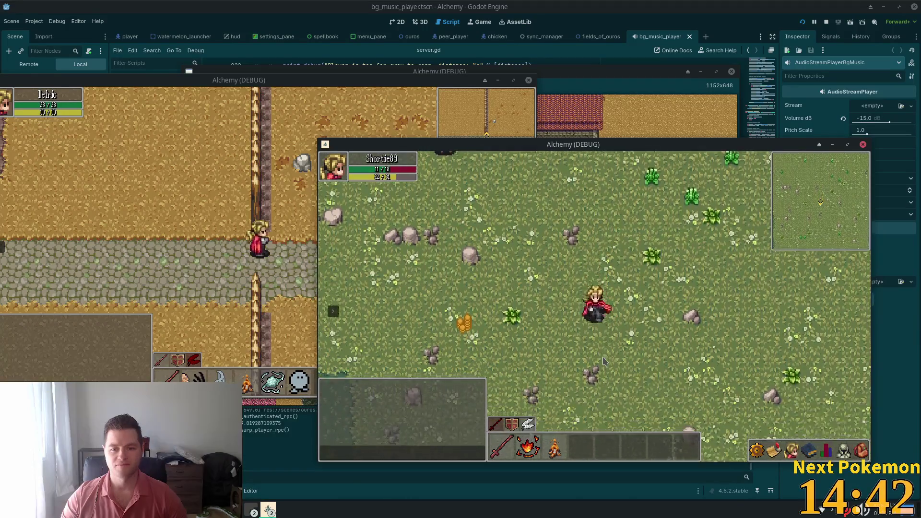
pyautogui.press('w')
pyautogui.press('a')
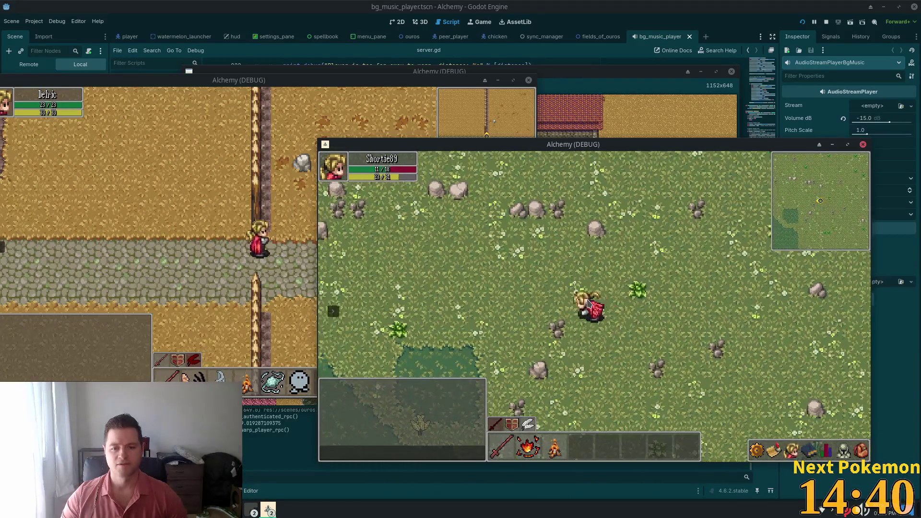
pyautogui.press('w')
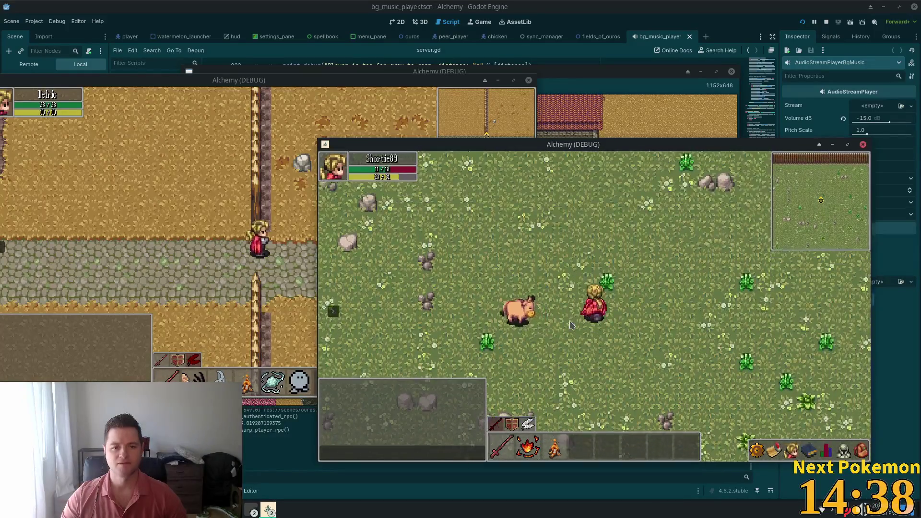
pyautogui.click(861, 450)
# Walk down to the trees and chop the Maple Tree for 1 Wood.
pyautogui.press('d')
pyautogui.press('s')
pyautogui.press('s')
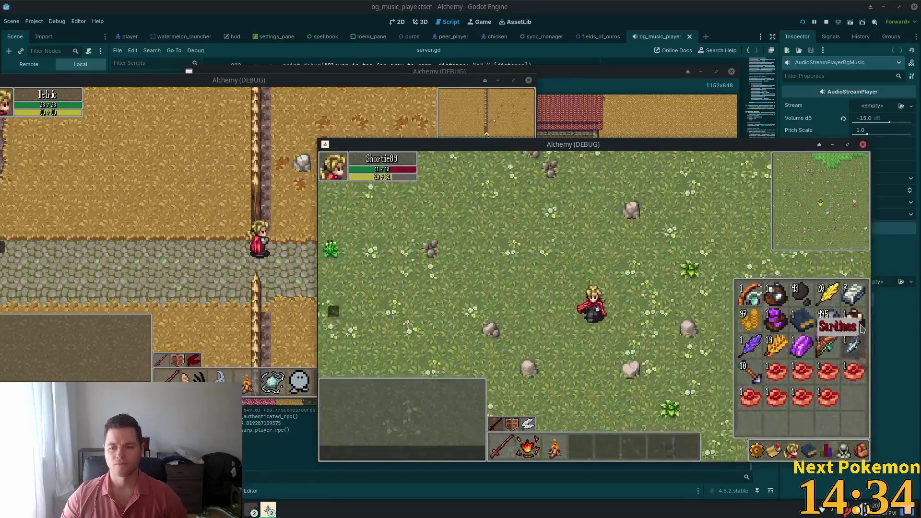
pyautogui.press('s')
pyautogui.press('i')
pyautogui.press('d')
pyautogui.click(576, 321)
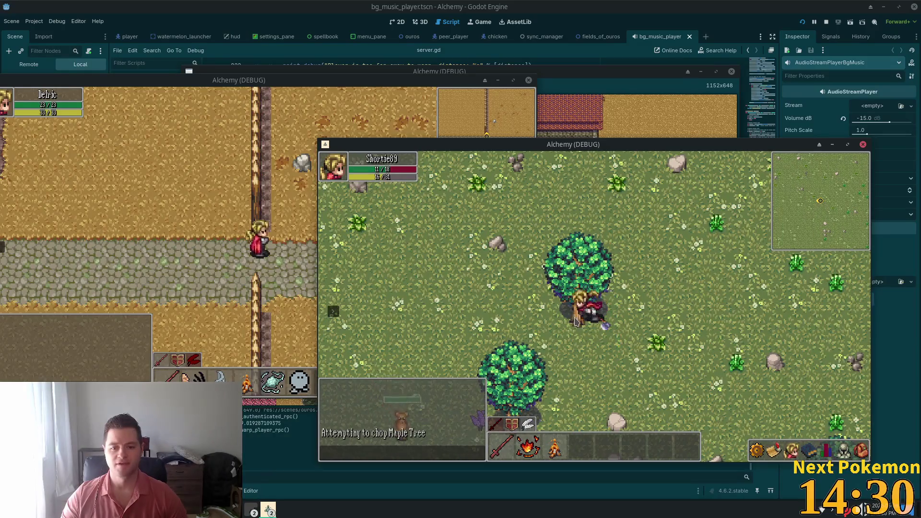
# Step away from the stump, light a campfire with skill 3, and check the inventory.
pyautogui.press('d')
pyautogui.click(825, 449)
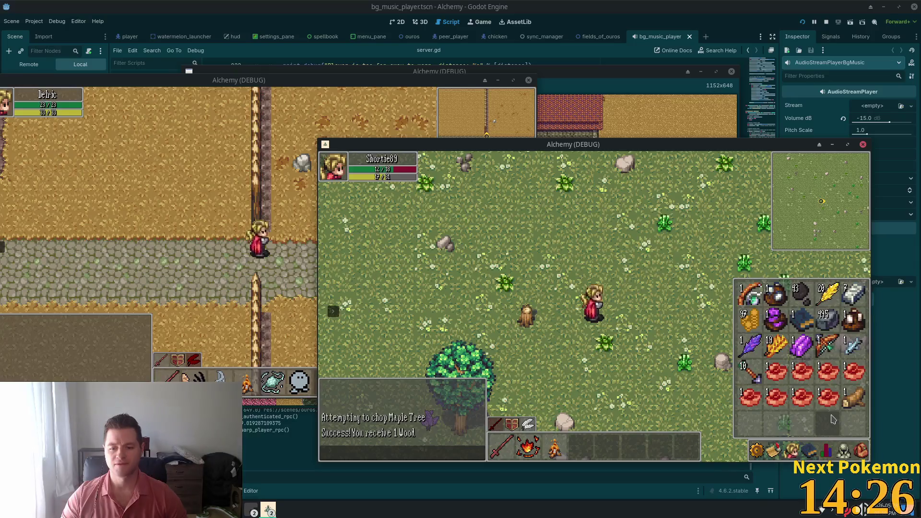
pyautogui.press('3')
pyautogui.press('k')
pyautogui.press('i')
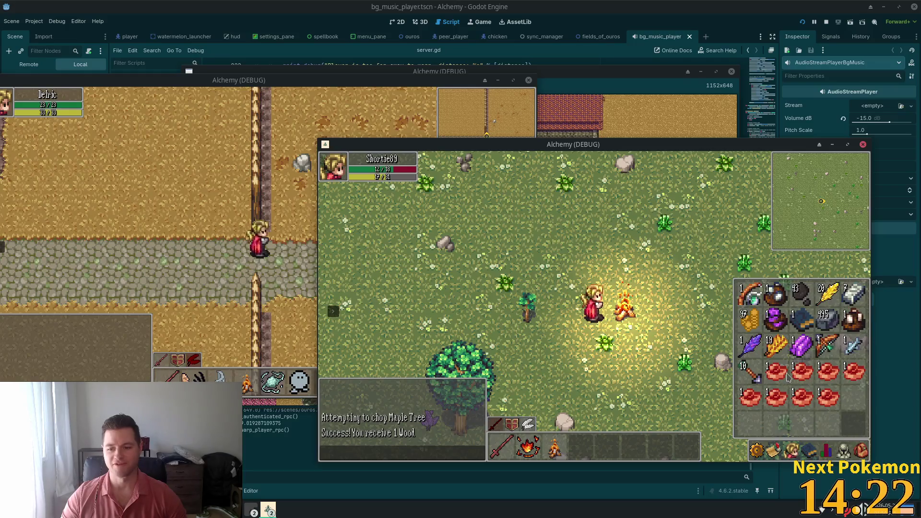
# Cook the Raw Red Meat from the inventory on the campfire, one piece at a time.
pyautogui.click(776, 378)
pyautogui.click(627, 316)
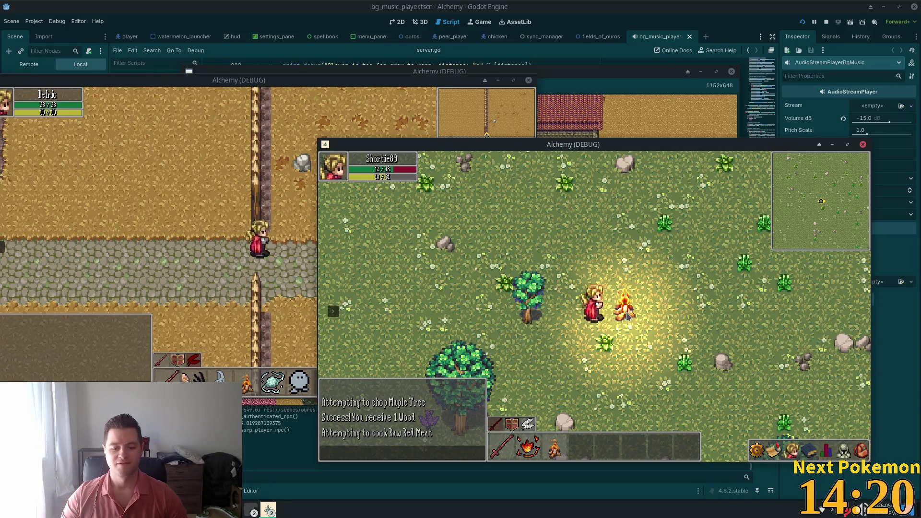
pyautogui.press('i')
pyautogui.click(781, 377)
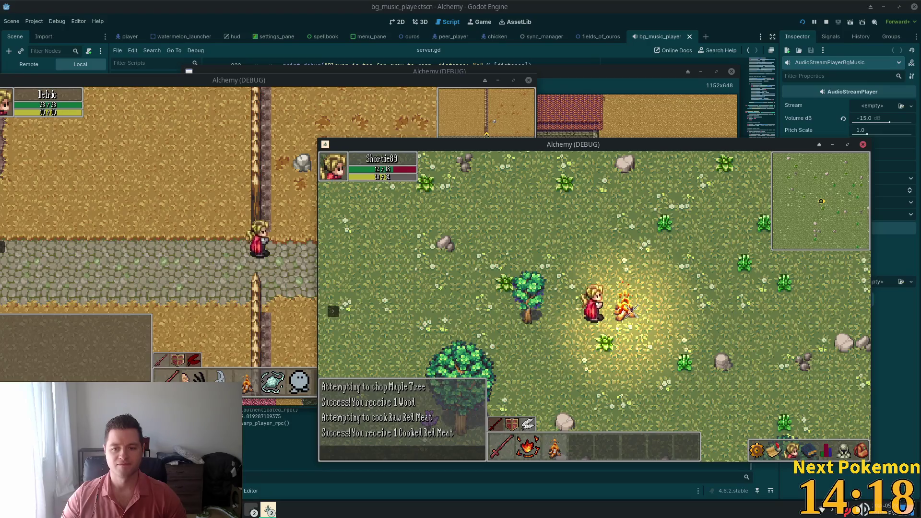
pyautogui.click(625, 314)
pyautogui.press('i')
pyautogui.click(772, 372)
pyautogui.click(625, 314)
pyautogui.press('i')
pyautogui.click(774, 374)
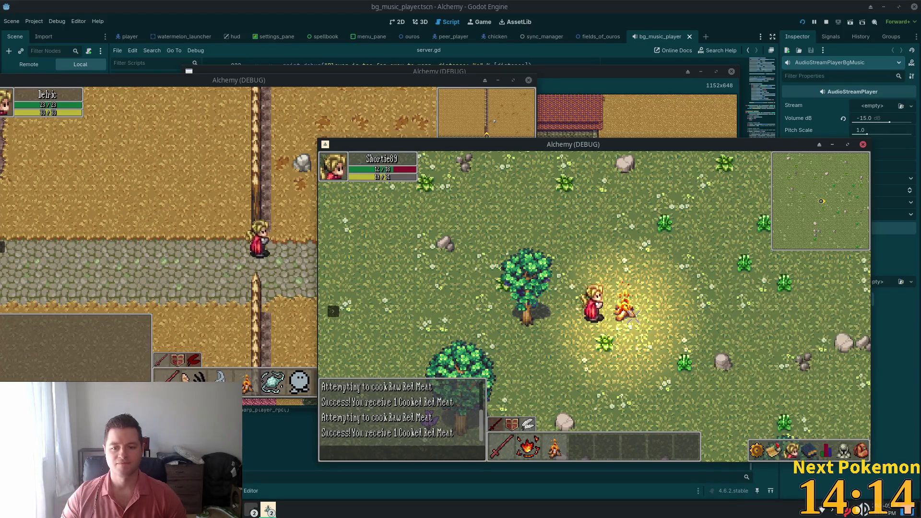
pyautogui.press('i')
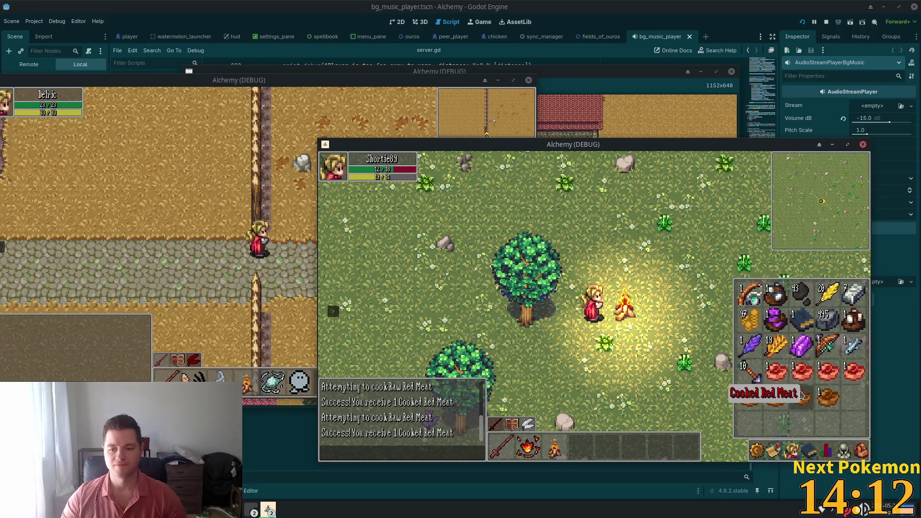
pyautogui.click(774, 373)
pyautogui.click(625, 314)
pyautogui.press('i')
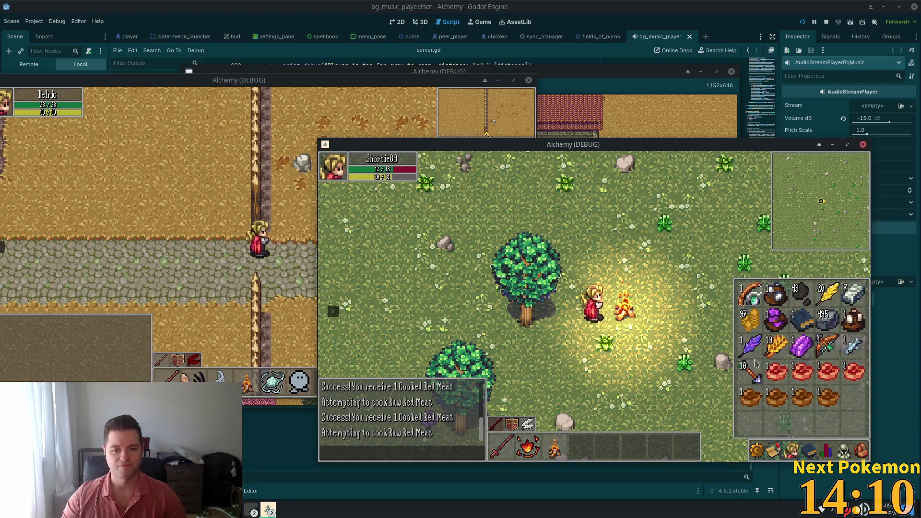
pyautogui.click(774, 373)
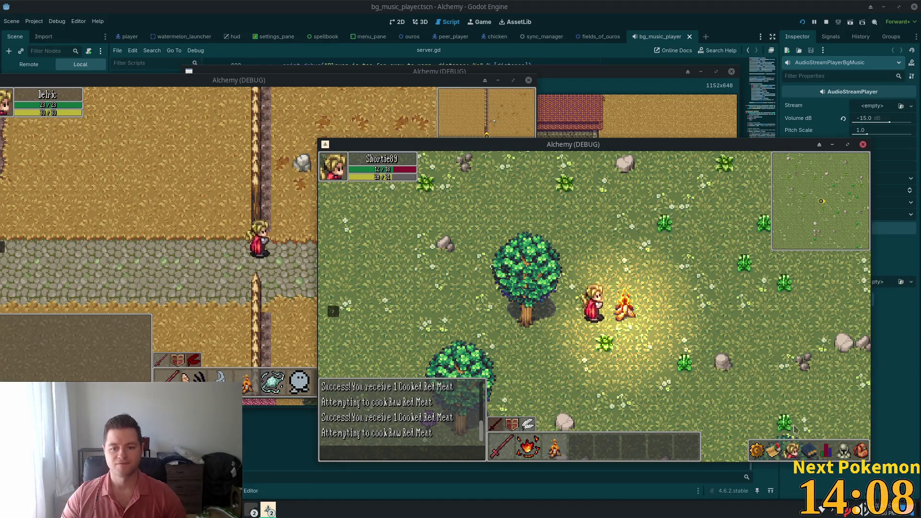
# Eat two Cooked Red Meat to restore health.
pyautogui.press('i')
pyautogui.click(824, 374)
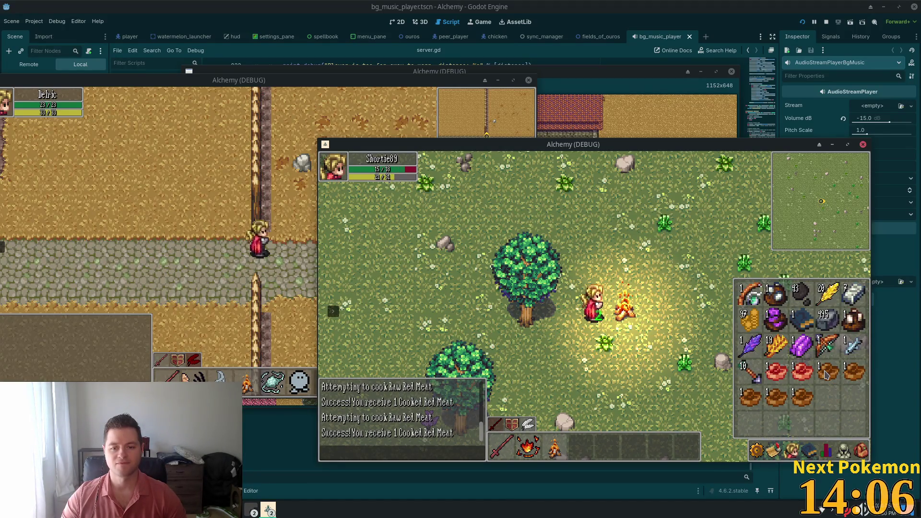
pyautogui.click(825, 374)
# Walk right past the tree toward the water, then head west across the field.
pyautogui.press('d')
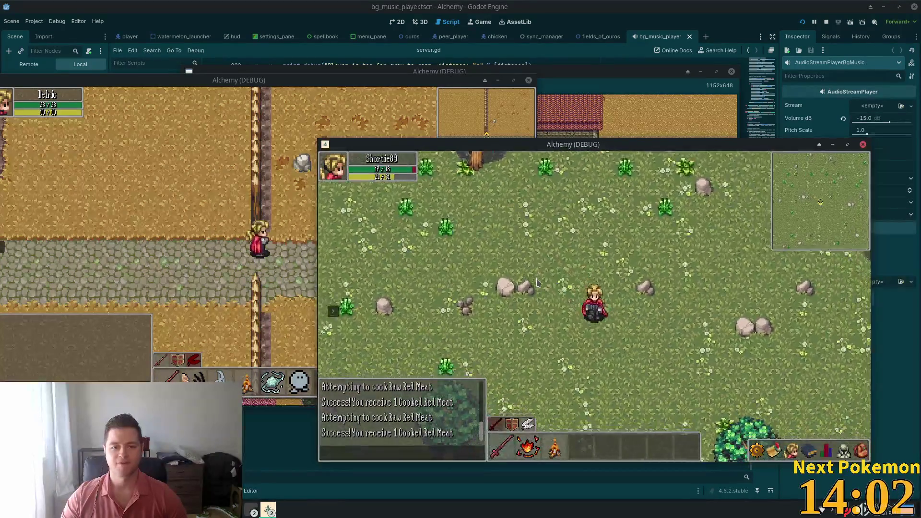
pyautogui.press('s')
pyautogui.press('d')
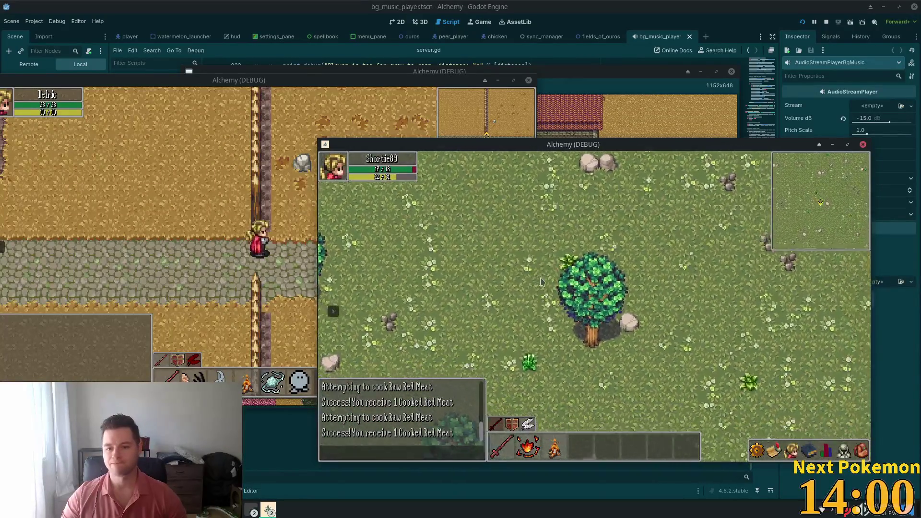
pyautogui.press('s')
pyautogui.press('d')
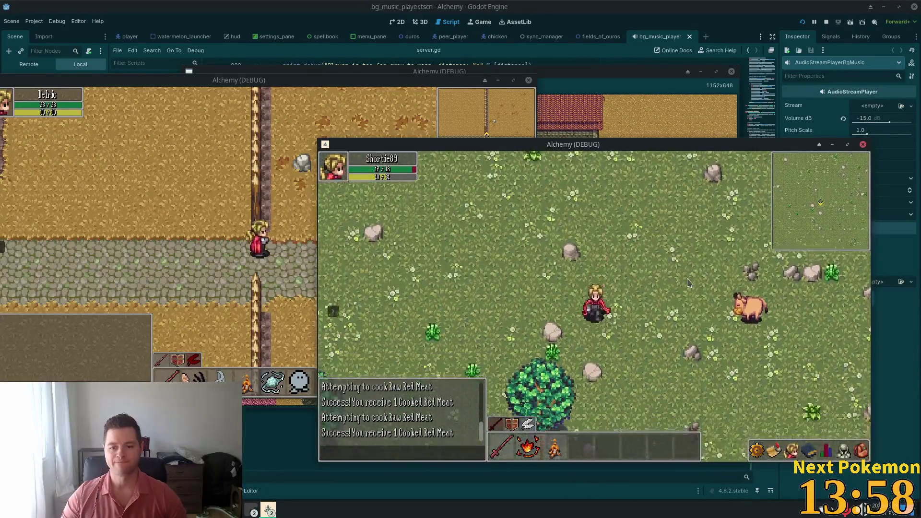
pyautogui.press('s')
pyautogui.press('a')
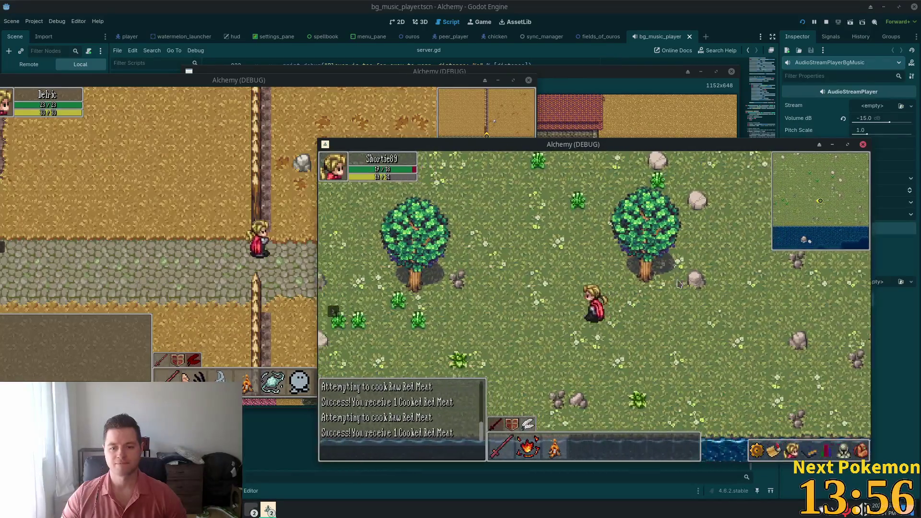
pyautogui.press('a')
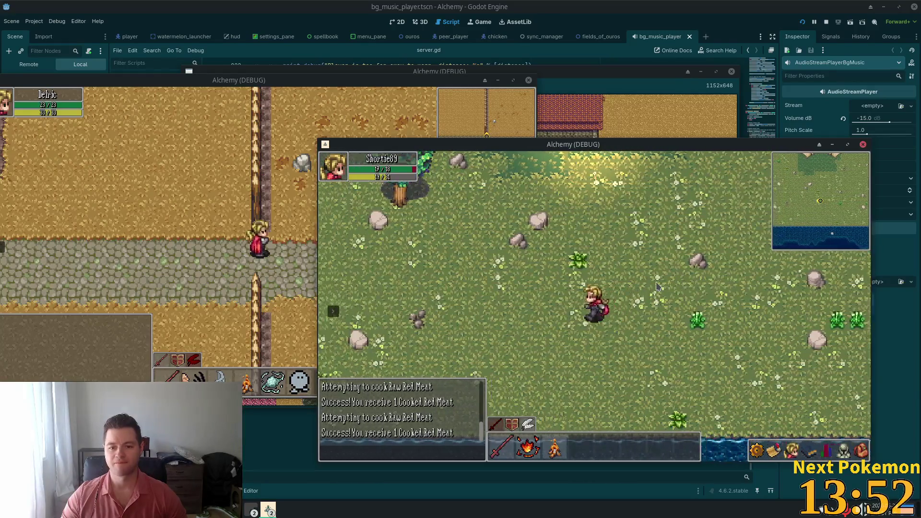
pyautogui.press('a')
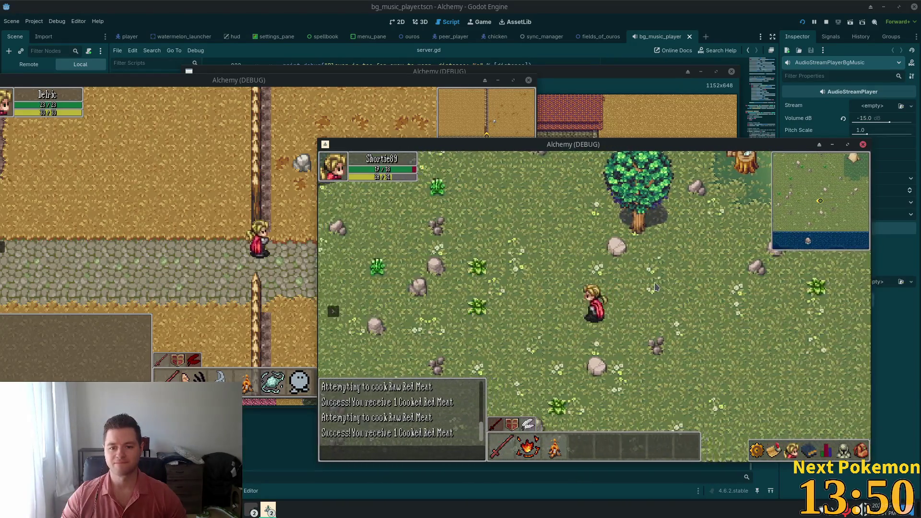
pyautogui.press('a')
pyautogui.press('a')
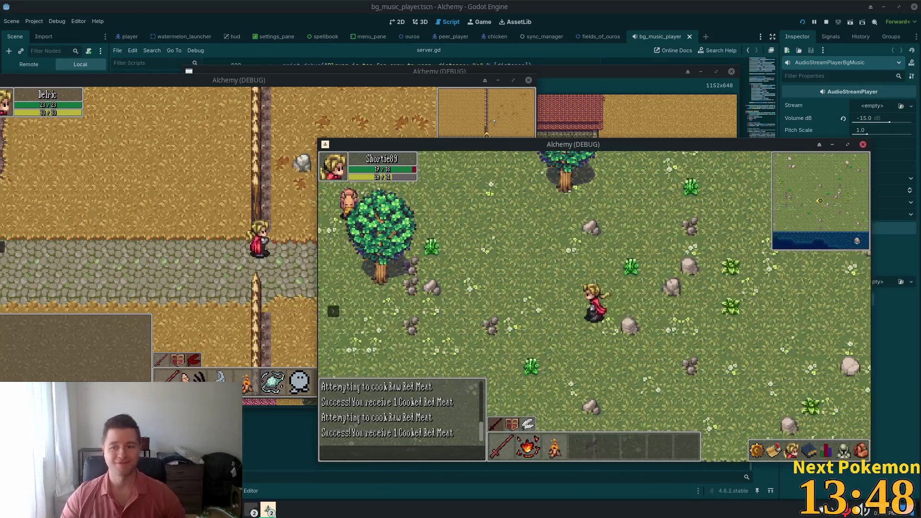
pyautogui.press('a')
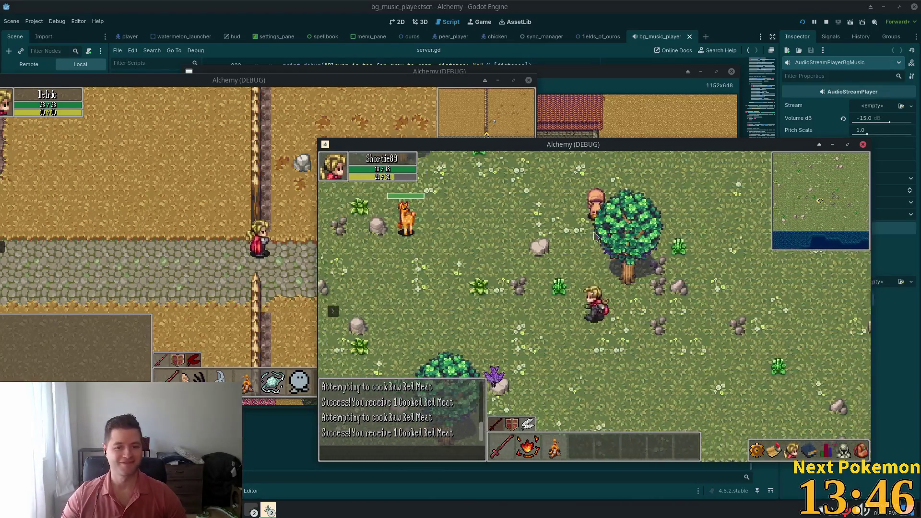
# Keep walking west past the deer to the cobblestone path.
pyautogui.press('a')
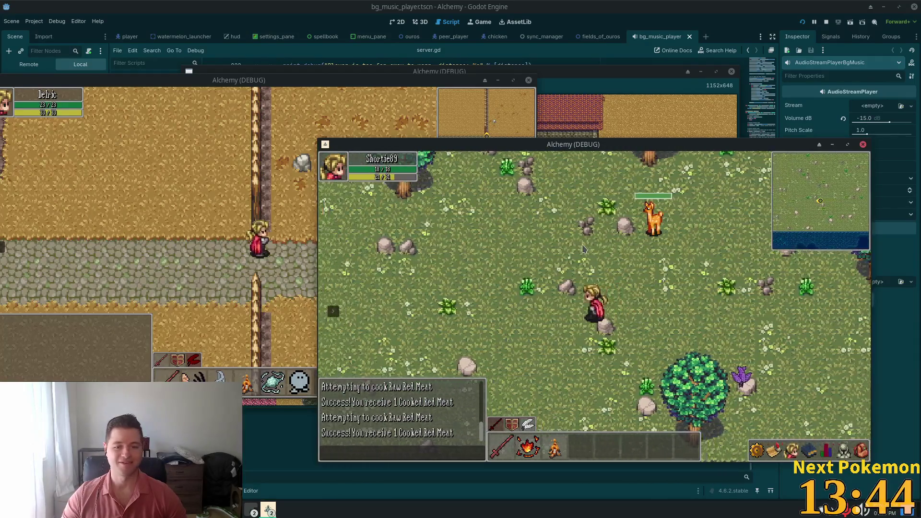
pyautogui.press('a')
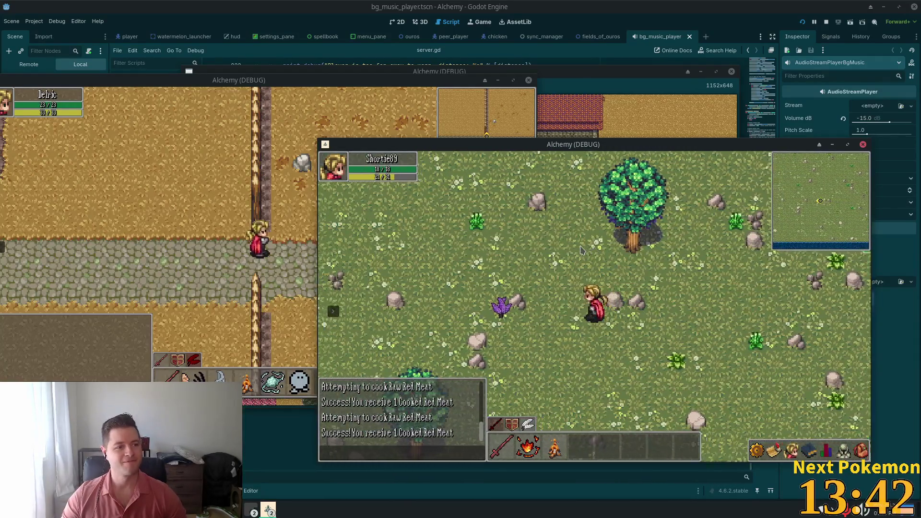
pyautogui.press('a')
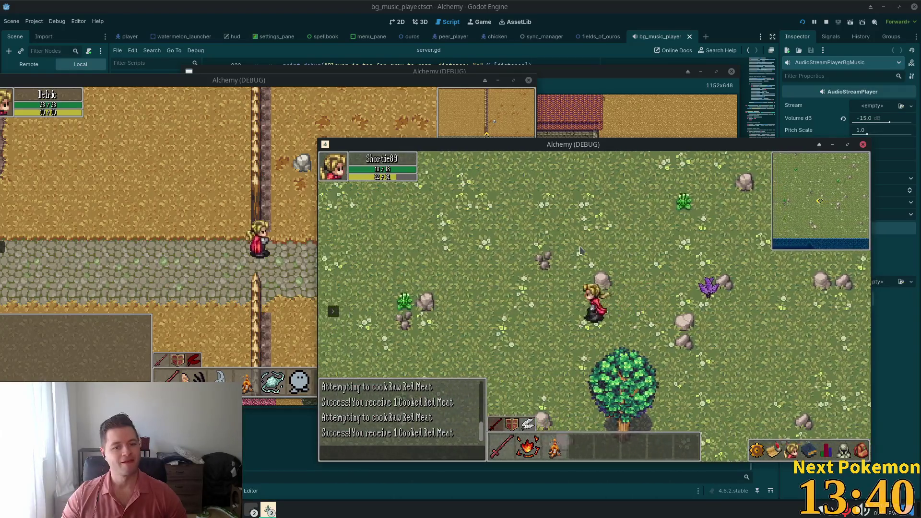
pyautogui.press('a')
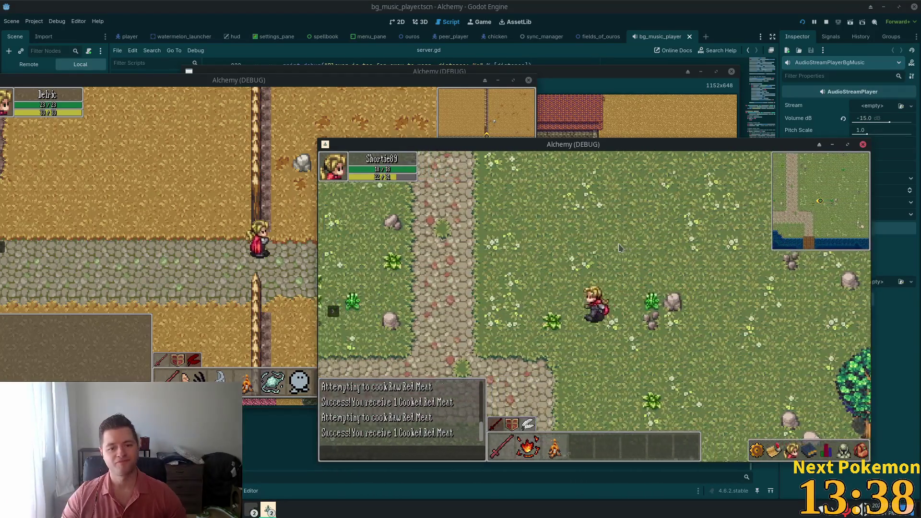
# Walk south onto the river dock, then west along the river onto another dock.
pyautogui.press('s')
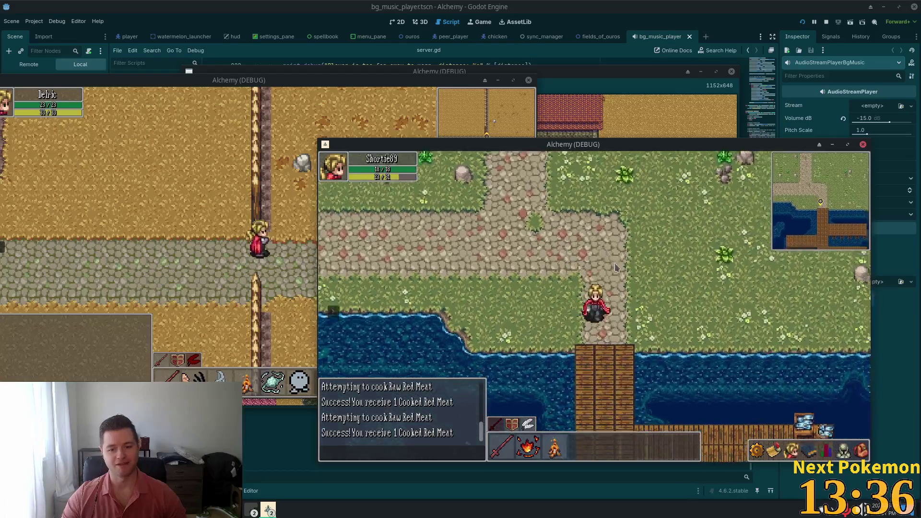
pyautogui.press('s')
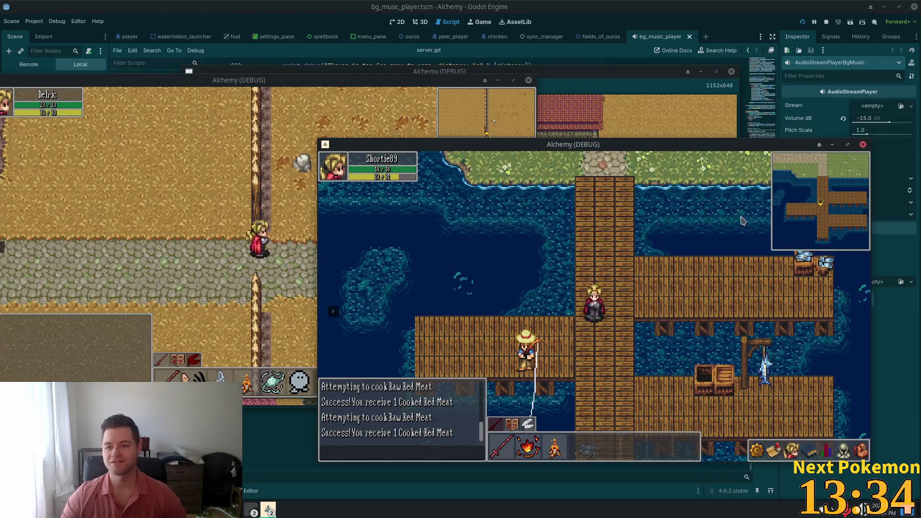
pyautogui.press('w')
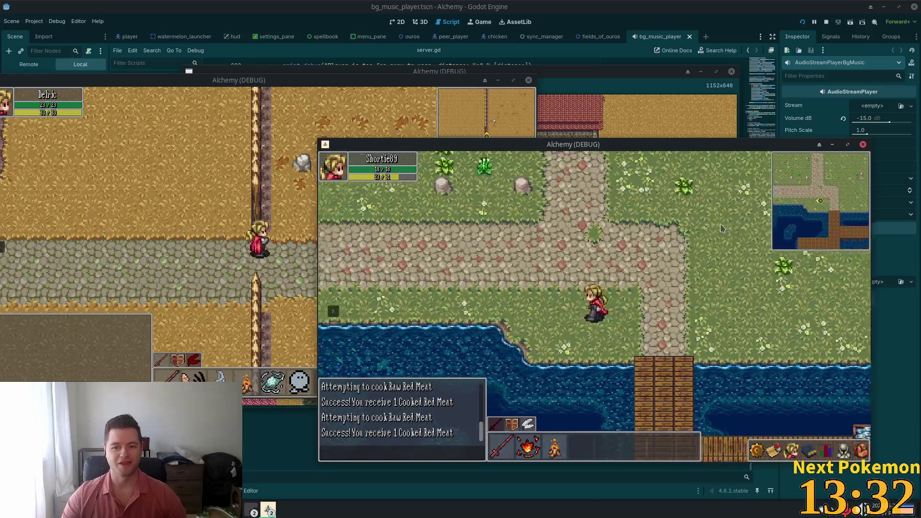
pyautogui.press('a')
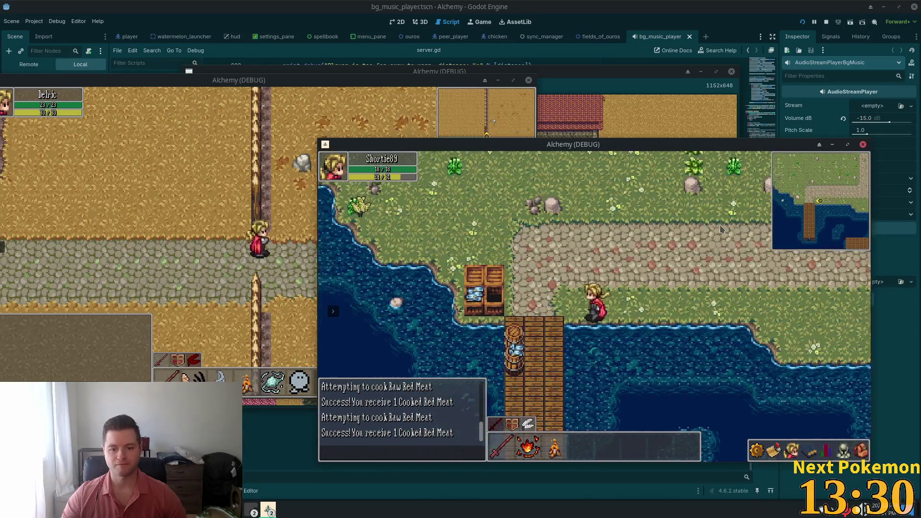
pyautogui.press('s')
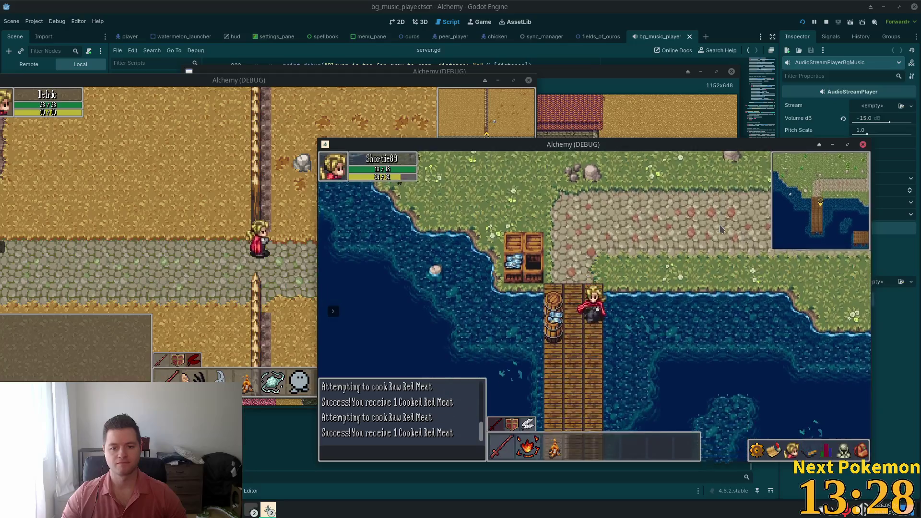
pyautogui.press('s')
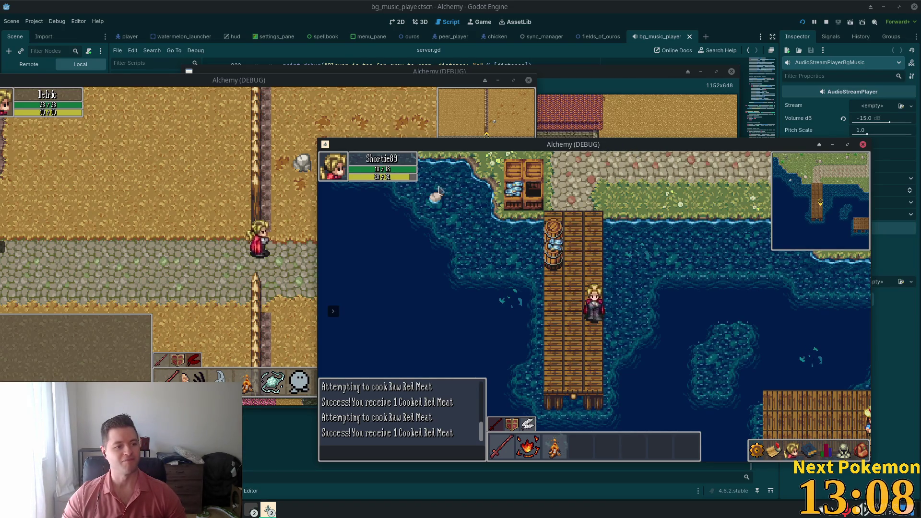
# Walk north off the dock along the stone path, through the palisade gate and past Ouros houses.
pyautogui.press('w')
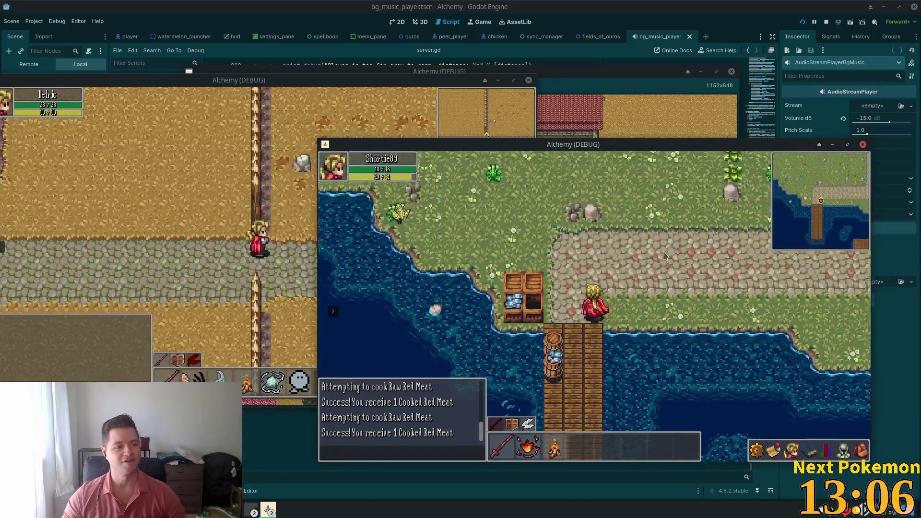
pyautogui.press('w')
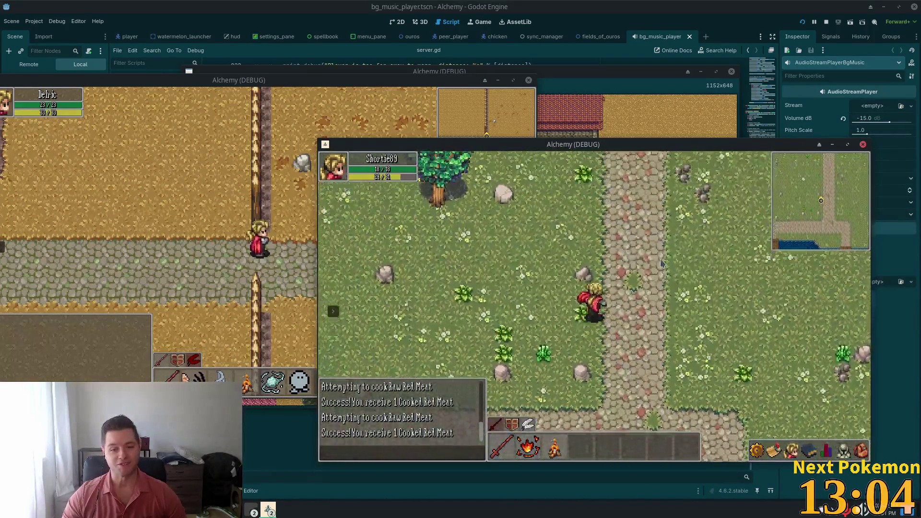
pyautogui.press('w')
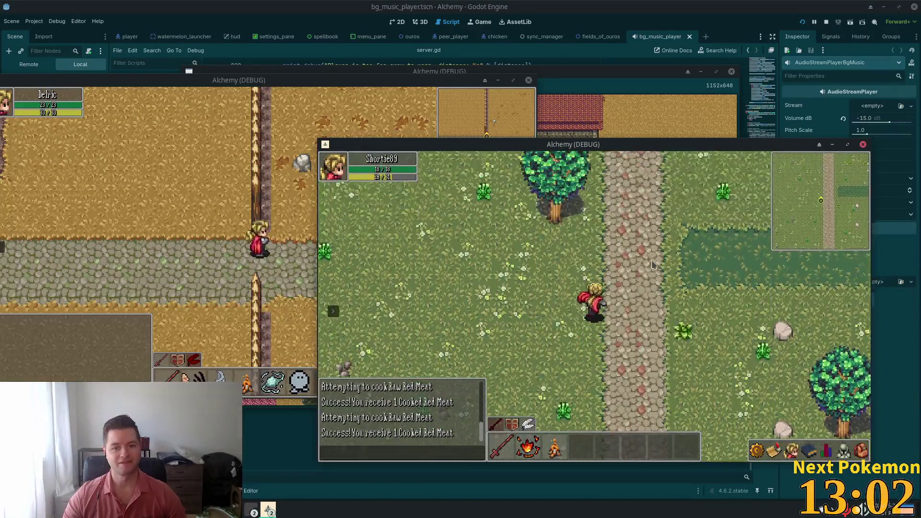
pyautogui.press('w')
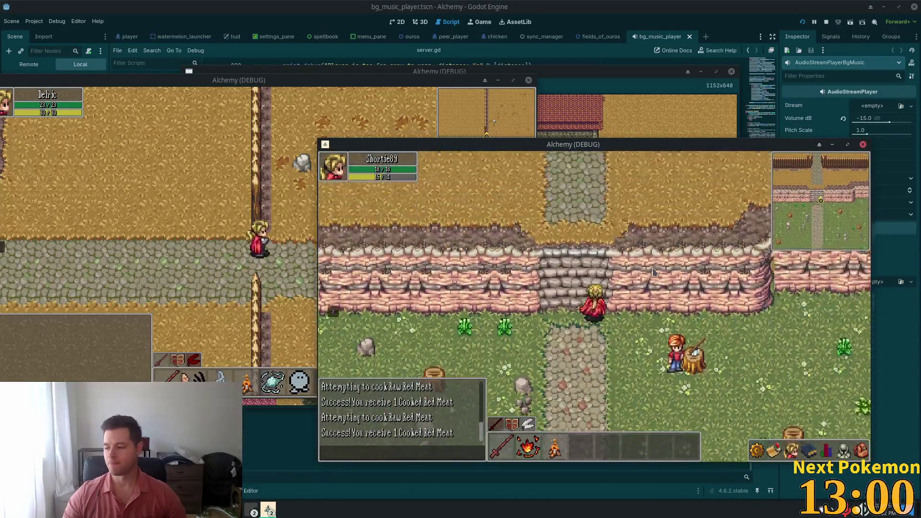
pyautogui.press('w')
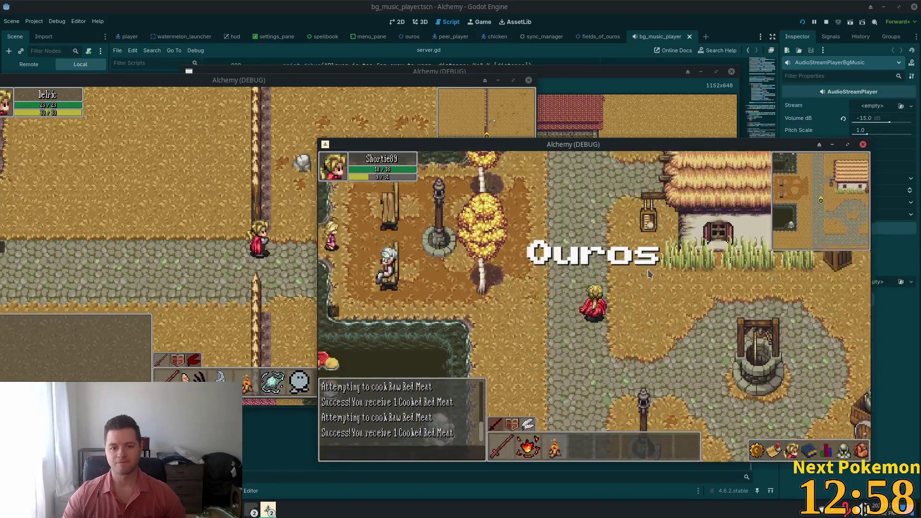
pyautogui.press('w')
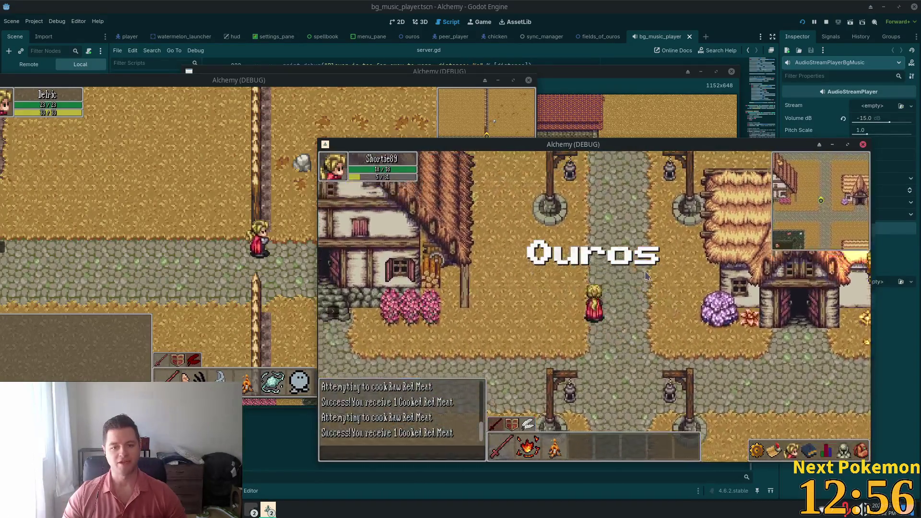
pyautogui.press('w')
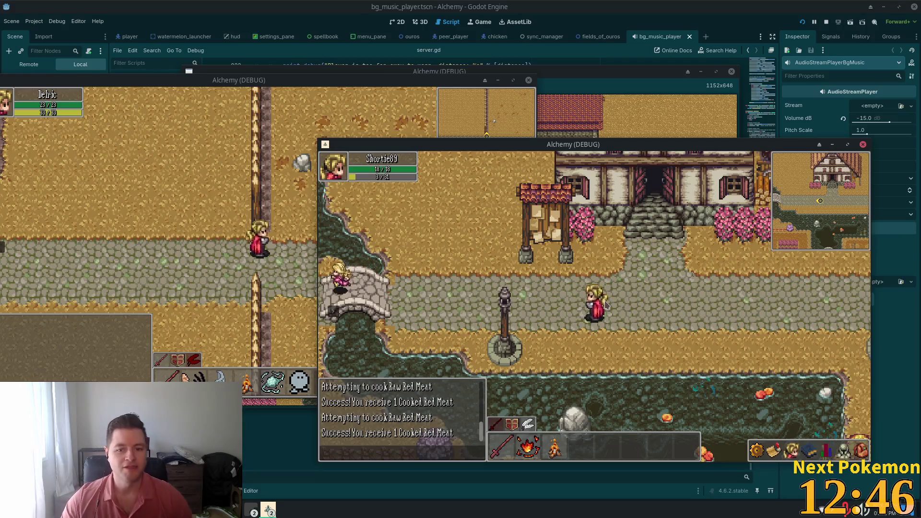
# Walk west past the stream and bridge, then north into the Ouros Highlands.
pyautogui.press('w')
pyautogui.press('a')
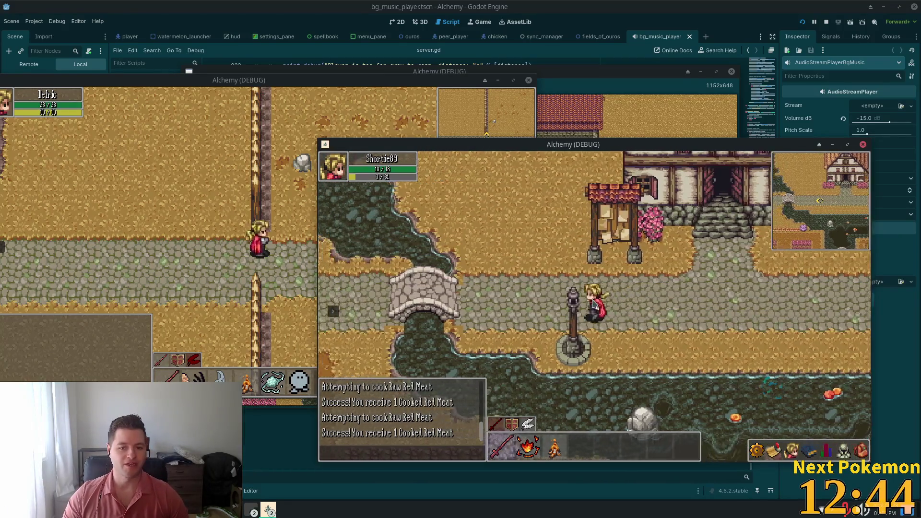
pyautogui.press('a')
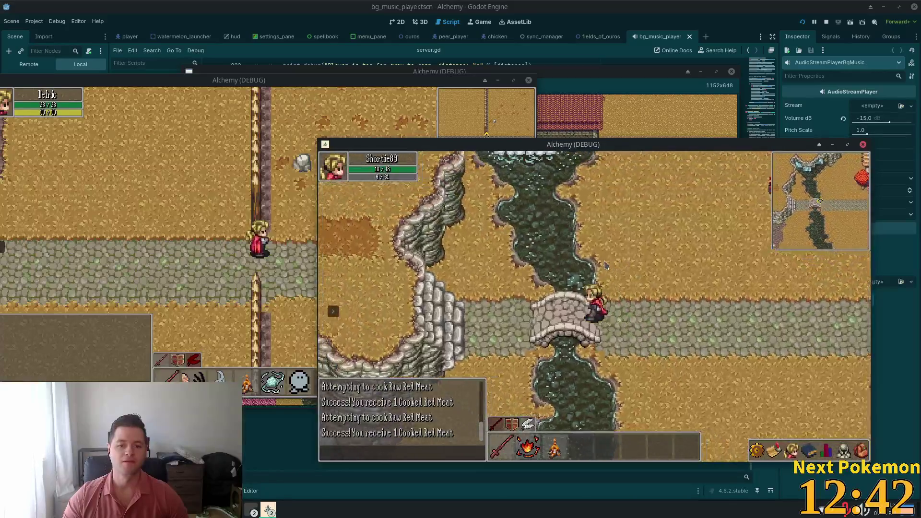
pyautogui.press('a')
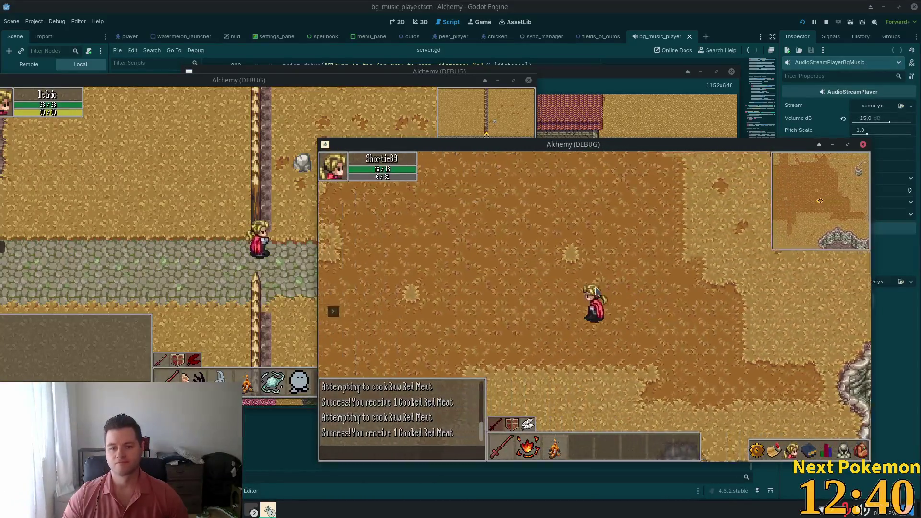
pyautogui.press('w')
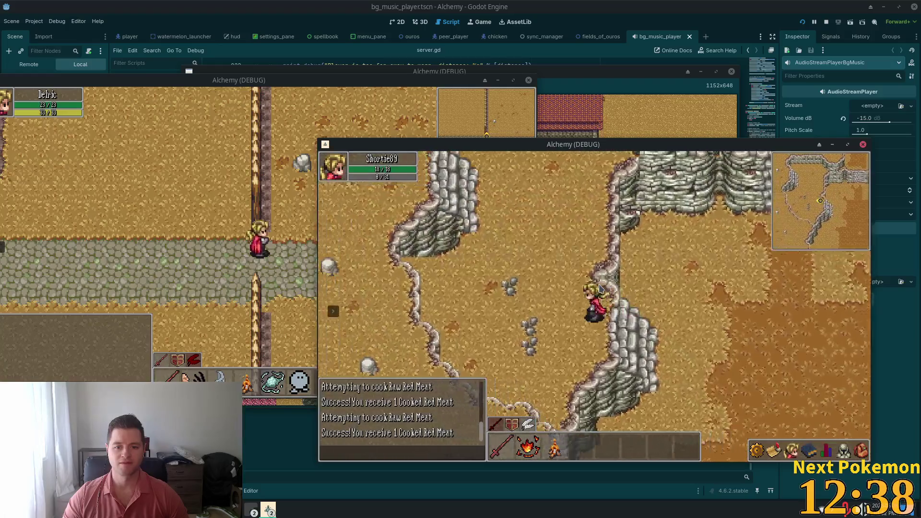
pyautogui.press('a')
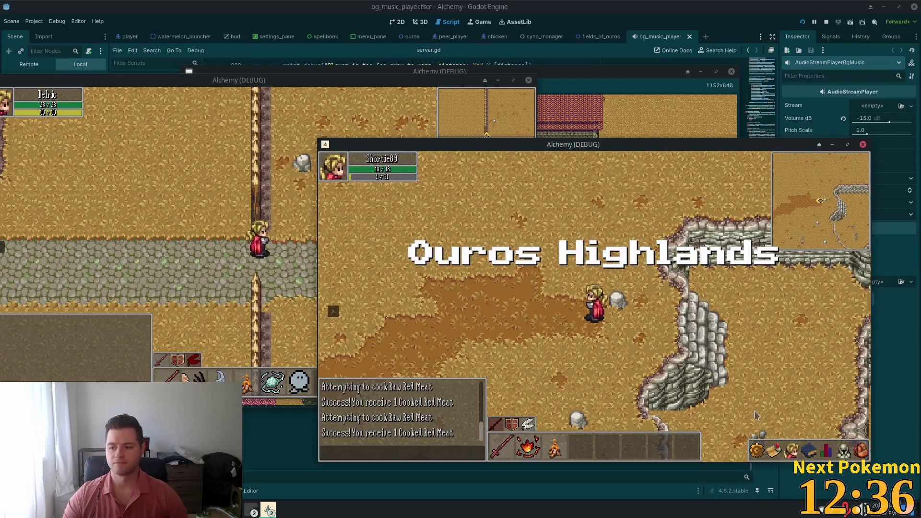